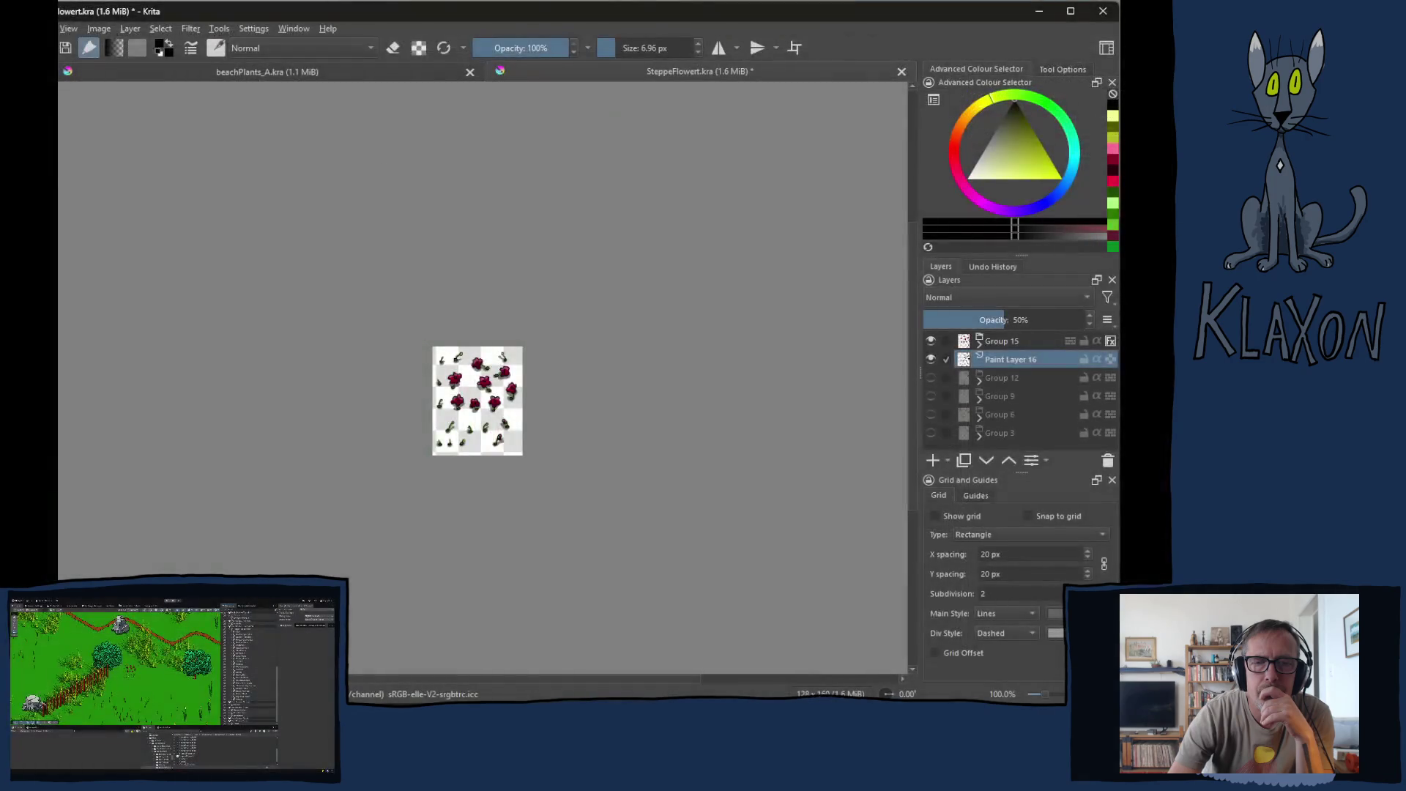
# Step: Zoom the canvas and pan to bring more flower sprites into view, then switch to the browser
pyautogui.scroll(5, 445, 395)
pyautogui.scroll(-3, 446, 442)
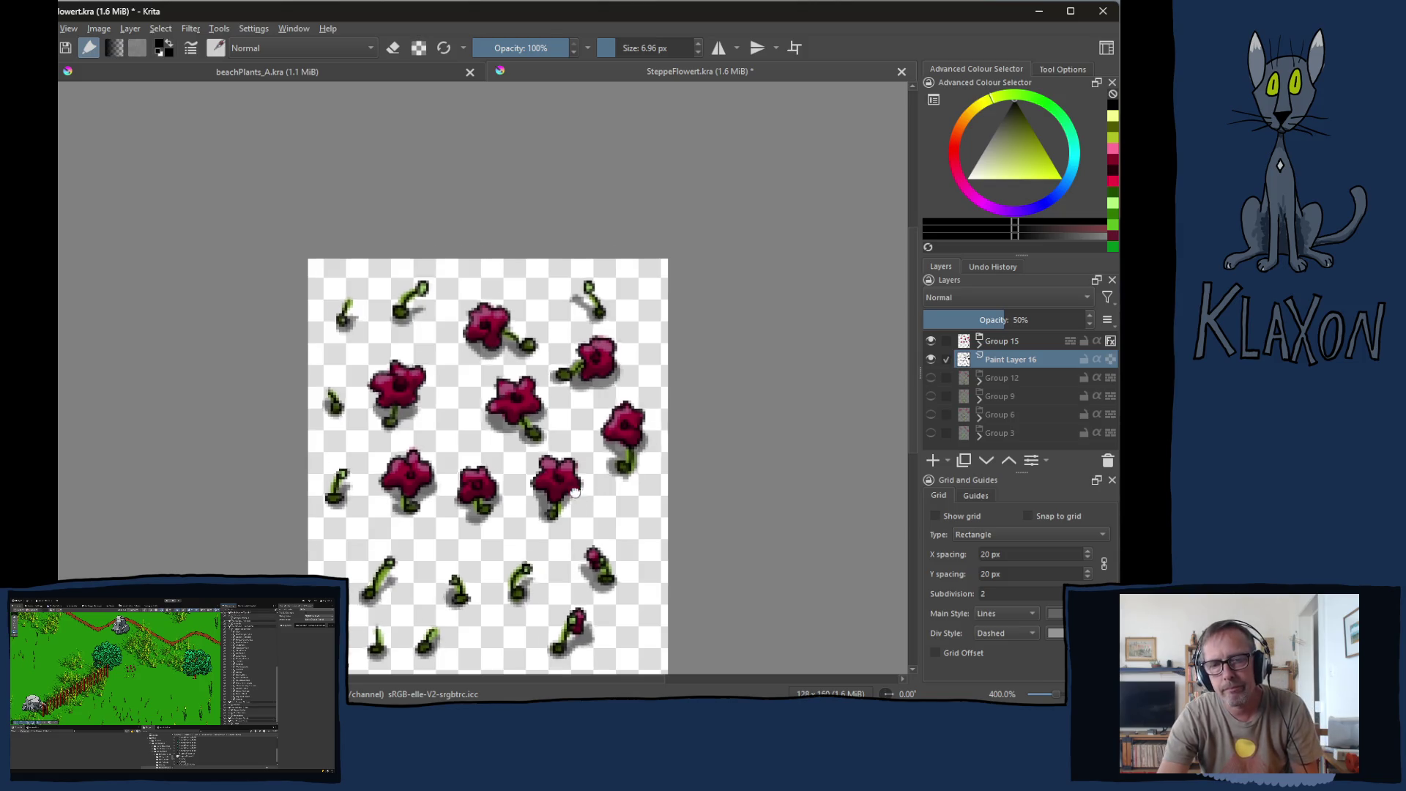
pyautogui.moveTo(562, 491); pyautogui.dragTo(544, 413)
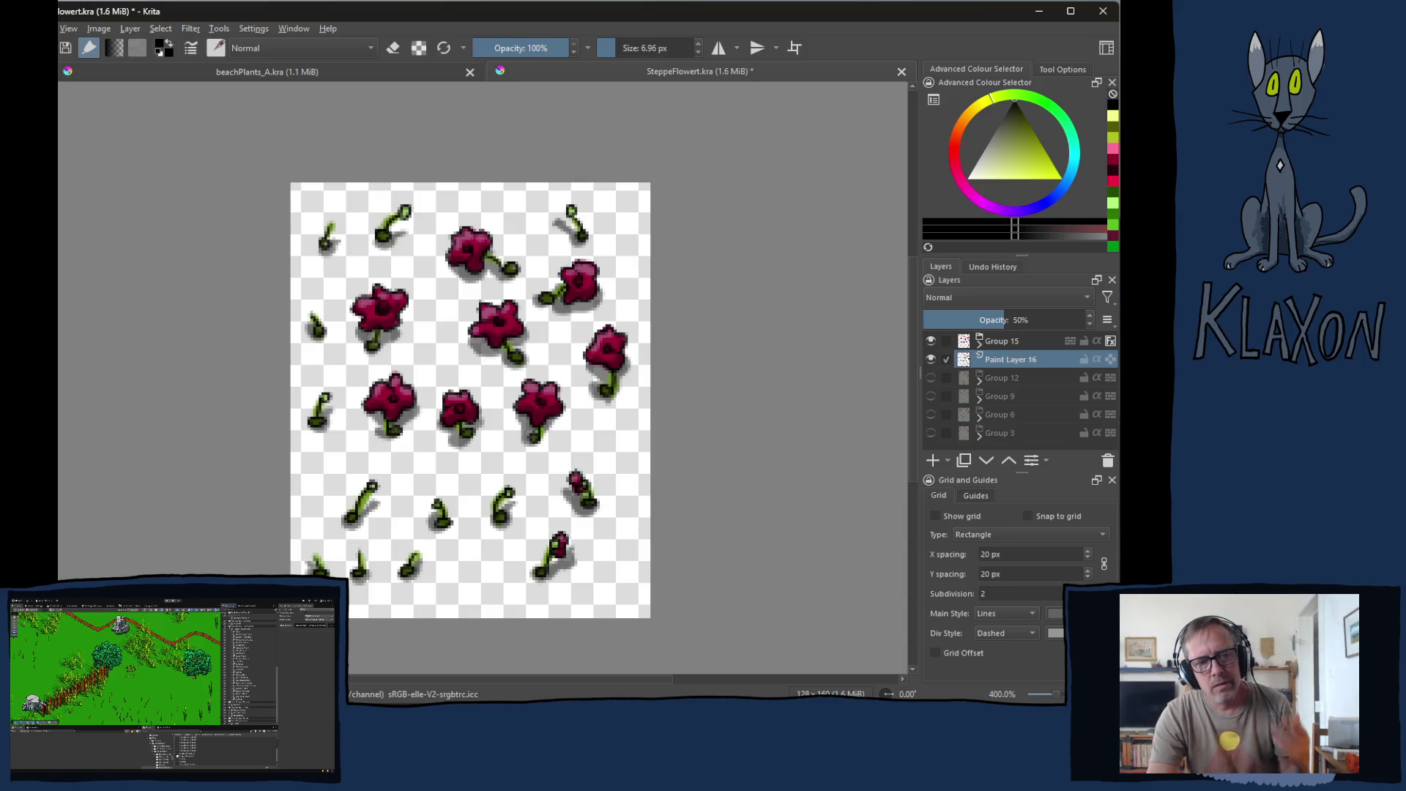
pyautogui.hotkey('alt', 'Tab')
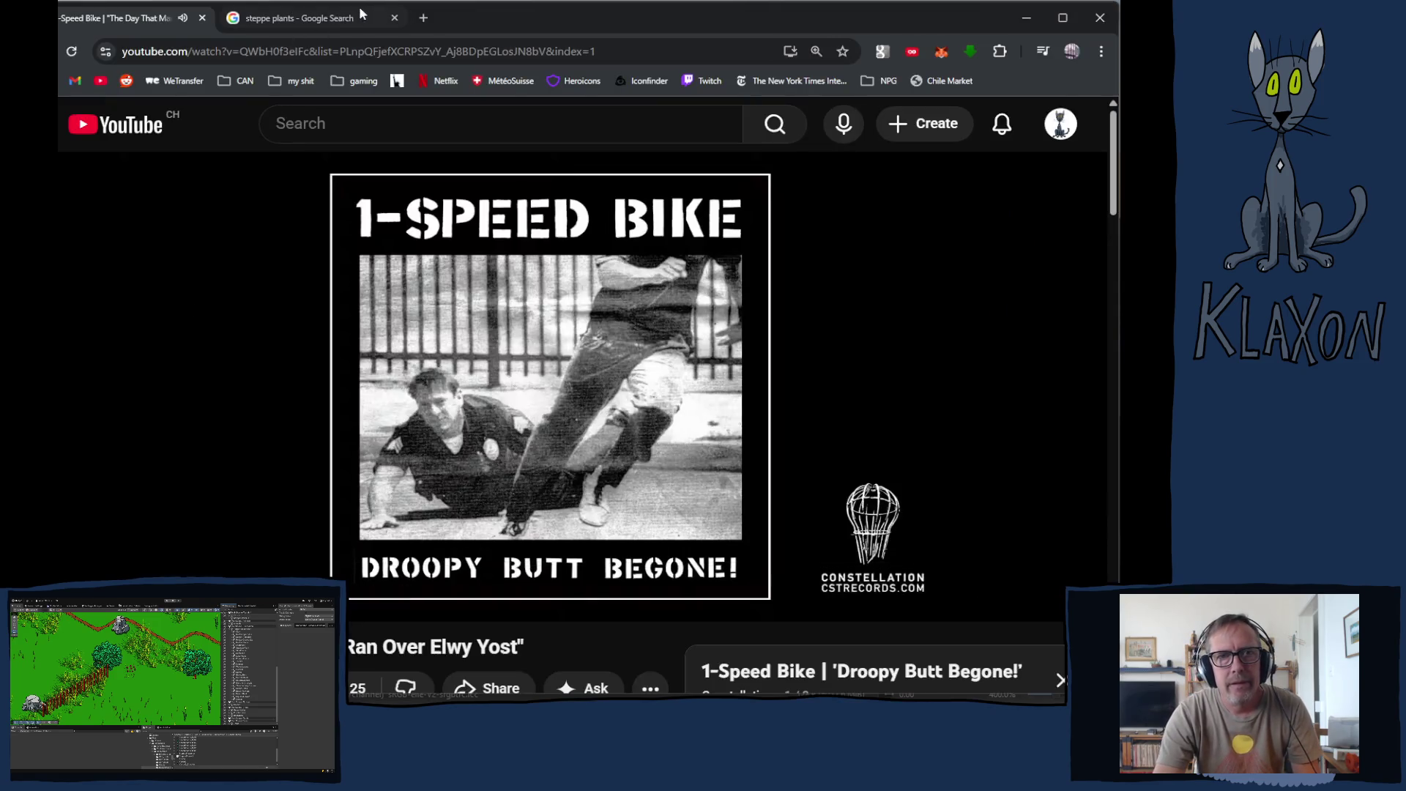
# Step: Bring up the 'steppe plants' image results, then switch to the Unity editor
pyautogui.click(300, 20)
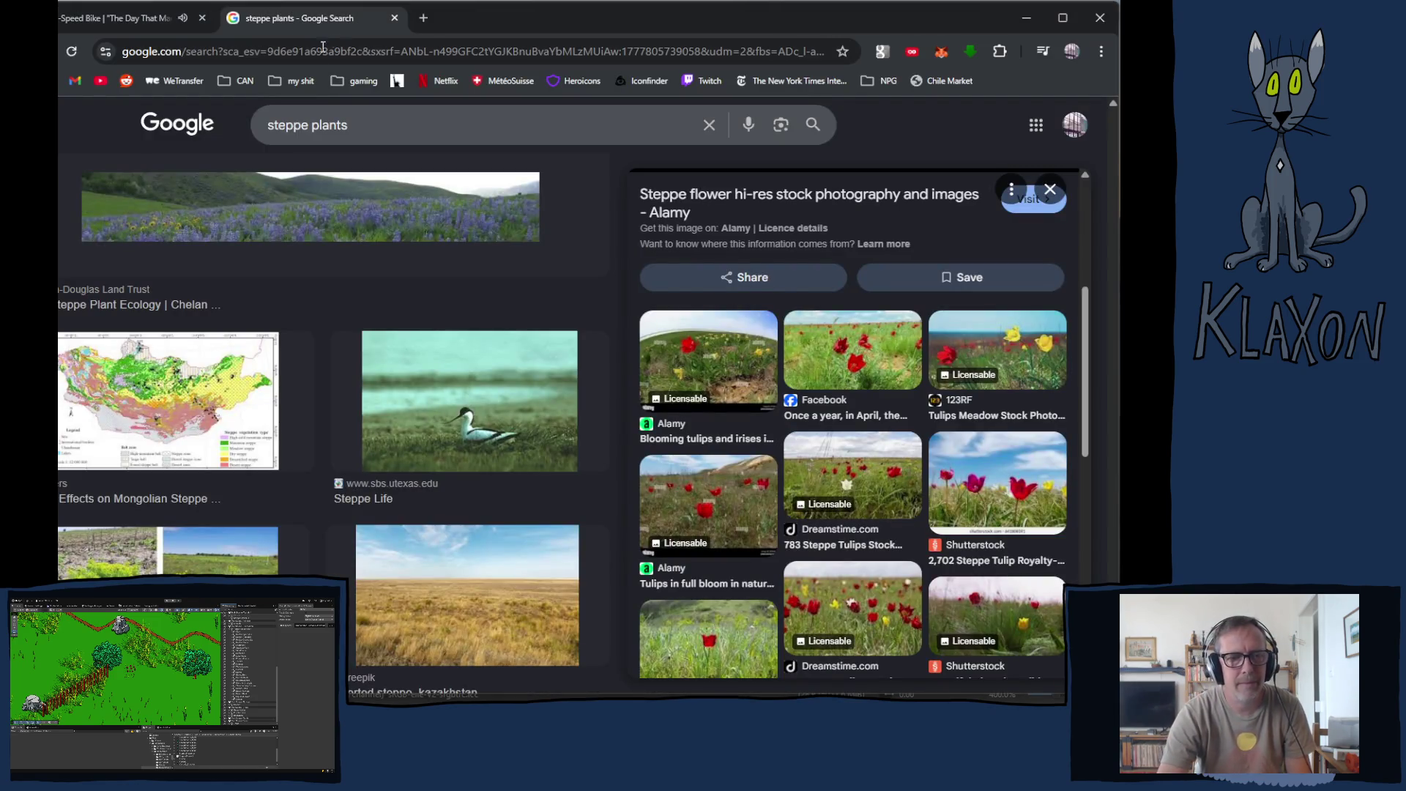
pyautogui.hotkey('alt', 'Tab')
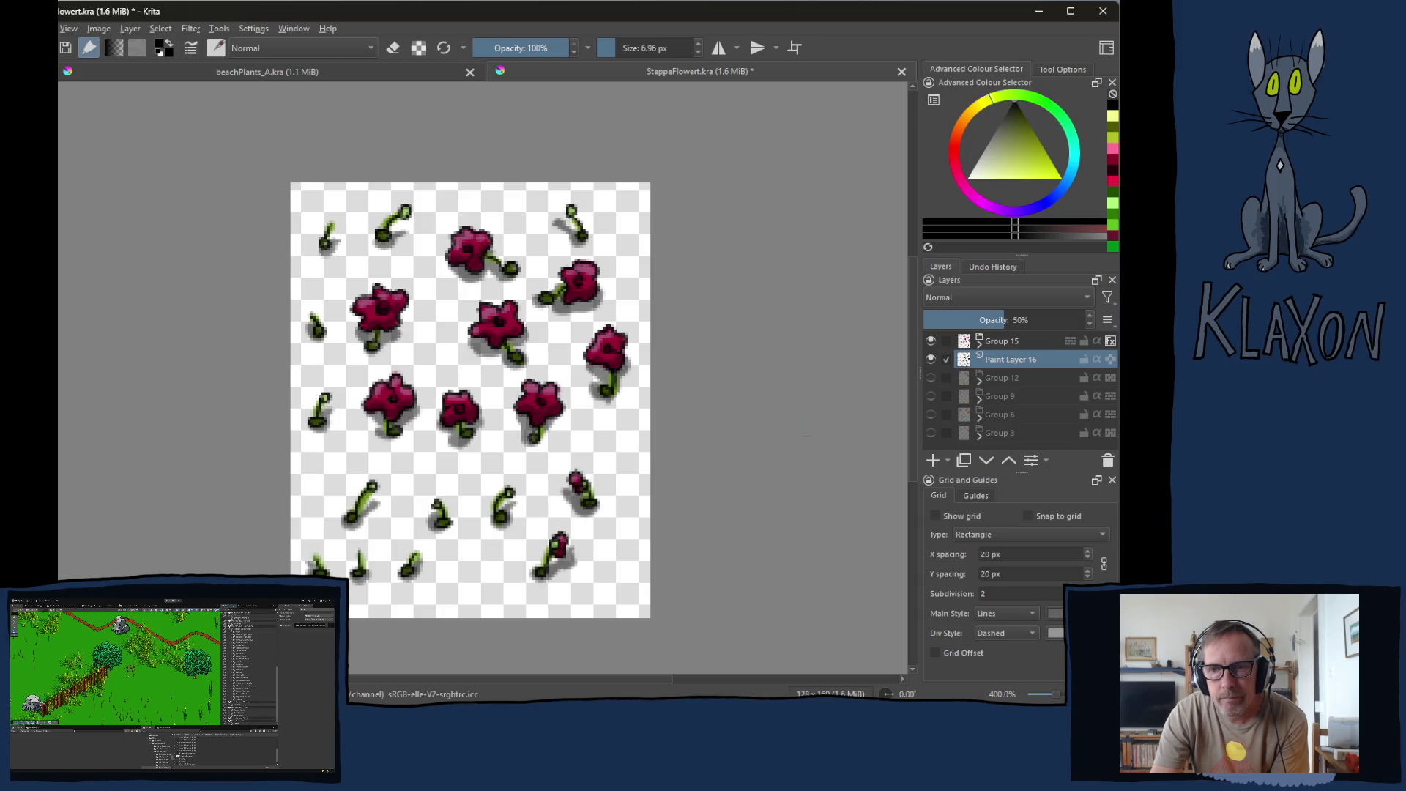
# Step: Toggle Paint Layer 16 off and on twice to compare shadows, then switch to YouTube
pyautogui.click(934, 359)
pyautogui.click(933, 359)
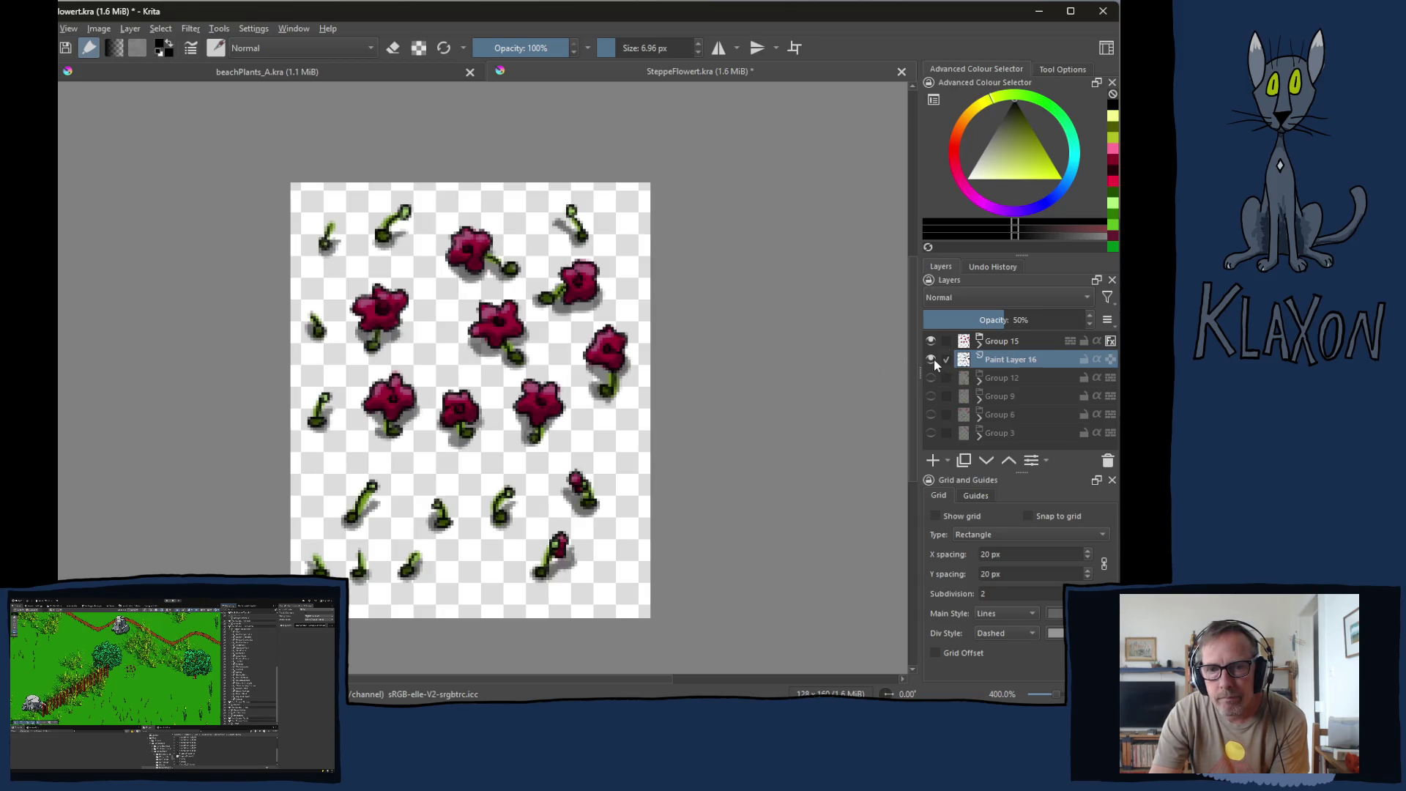
pyautogui.click(933, 359)
pyautogui.click(933, 358)
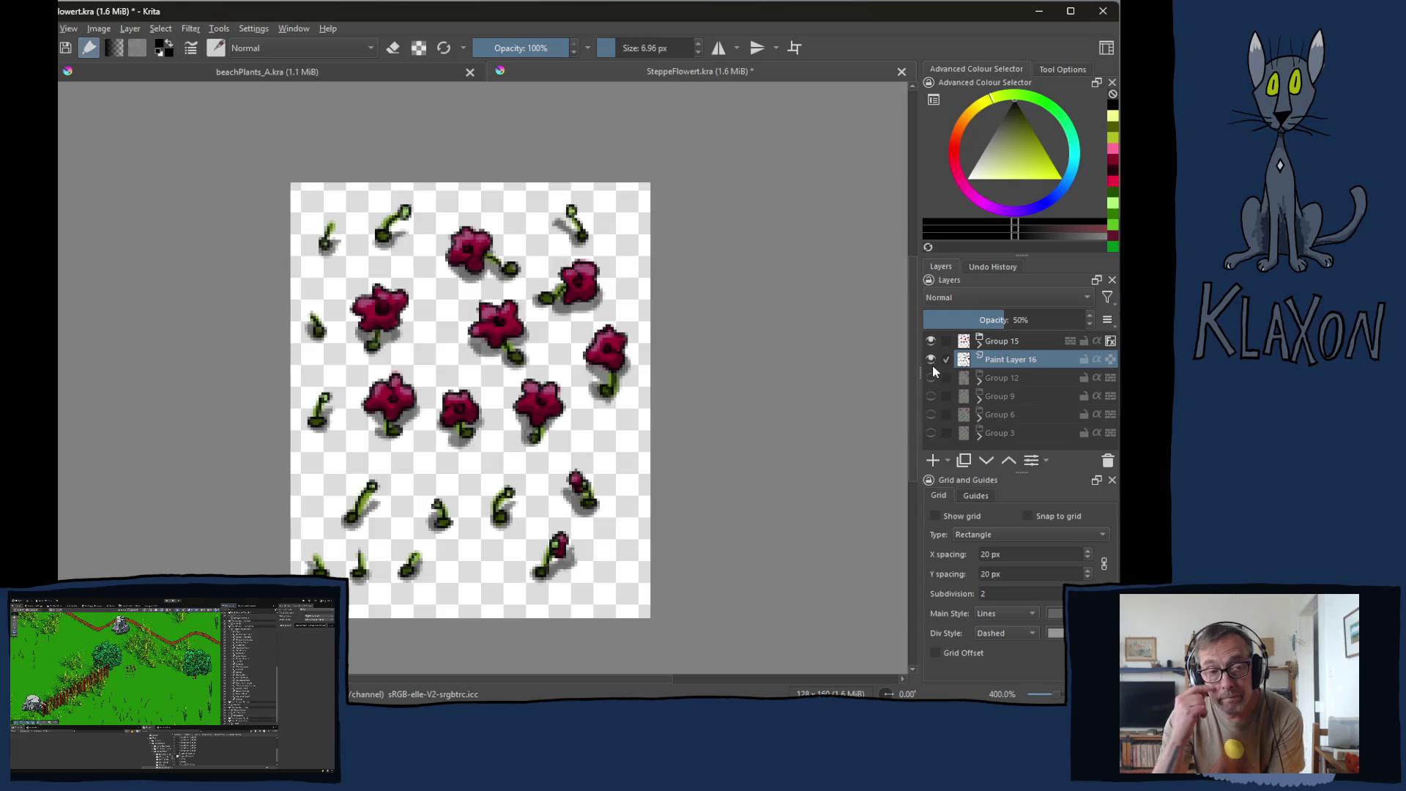
pyautogui.moveTo(933, 366)
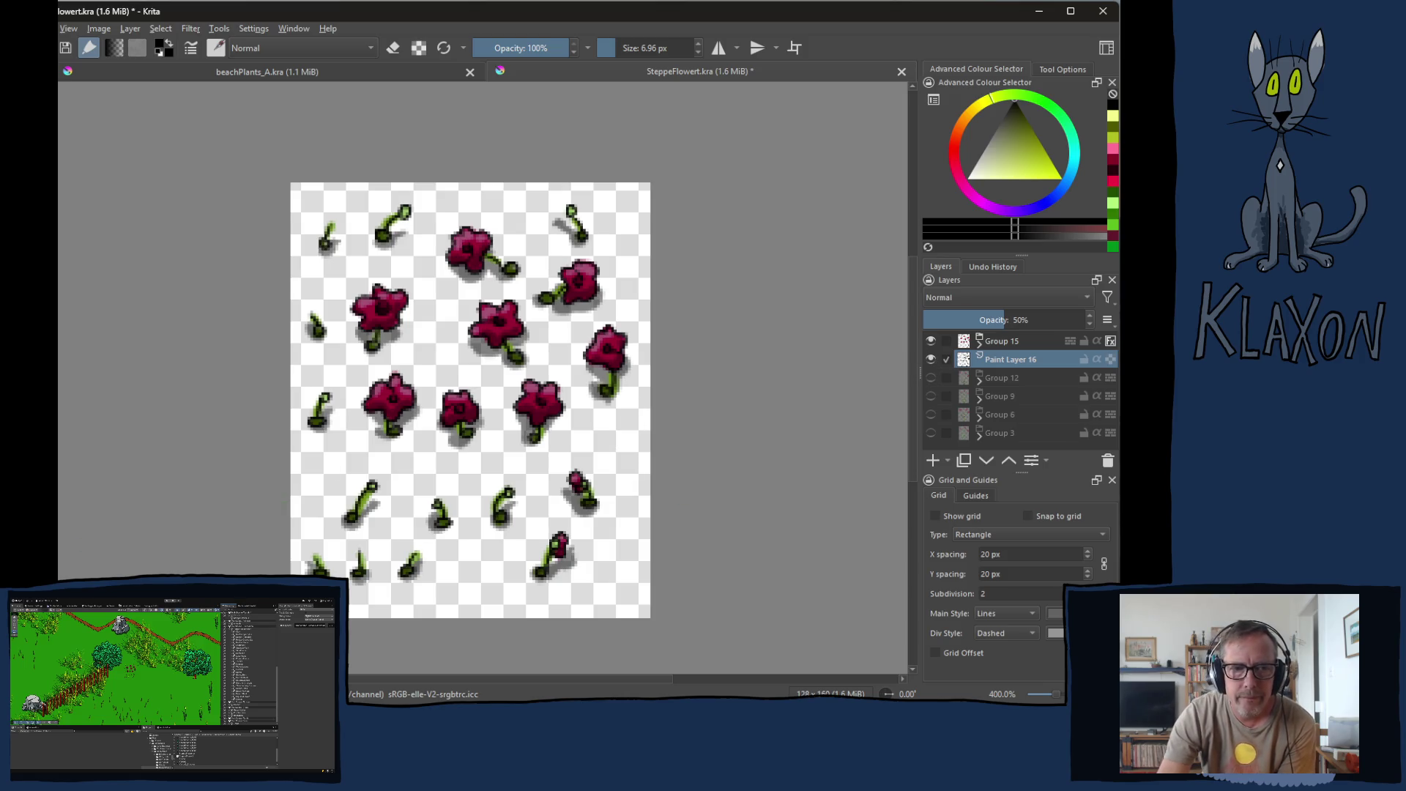
pyautogui.hotkey('alt', 'Tab')
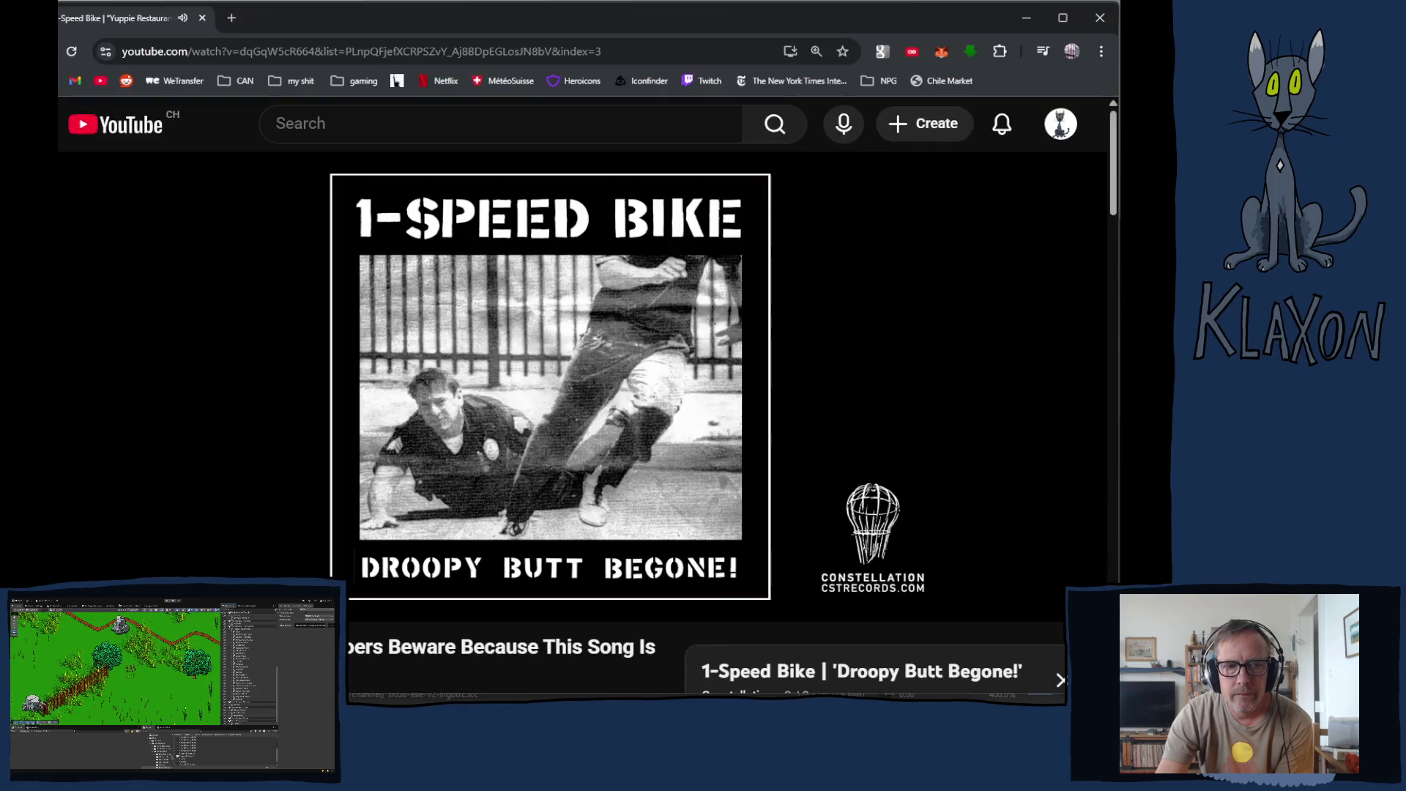
# Step: Scroll through the YouTube page, then bring the SteppeFlowert.kra sheet in Krita to the front
pyautogui.scroll(-4, 390, 437)
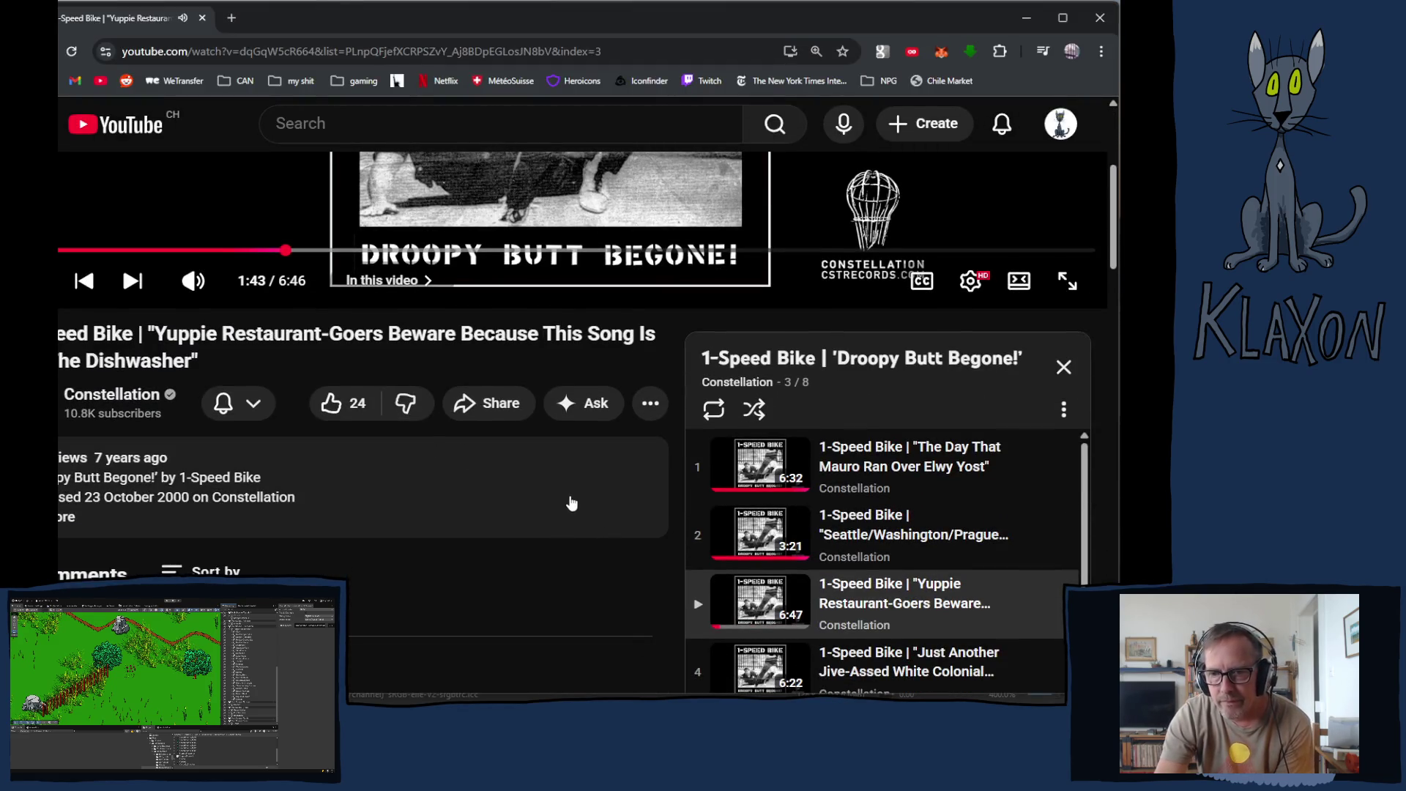
pyautogui.scroll(-2, 570, 502)
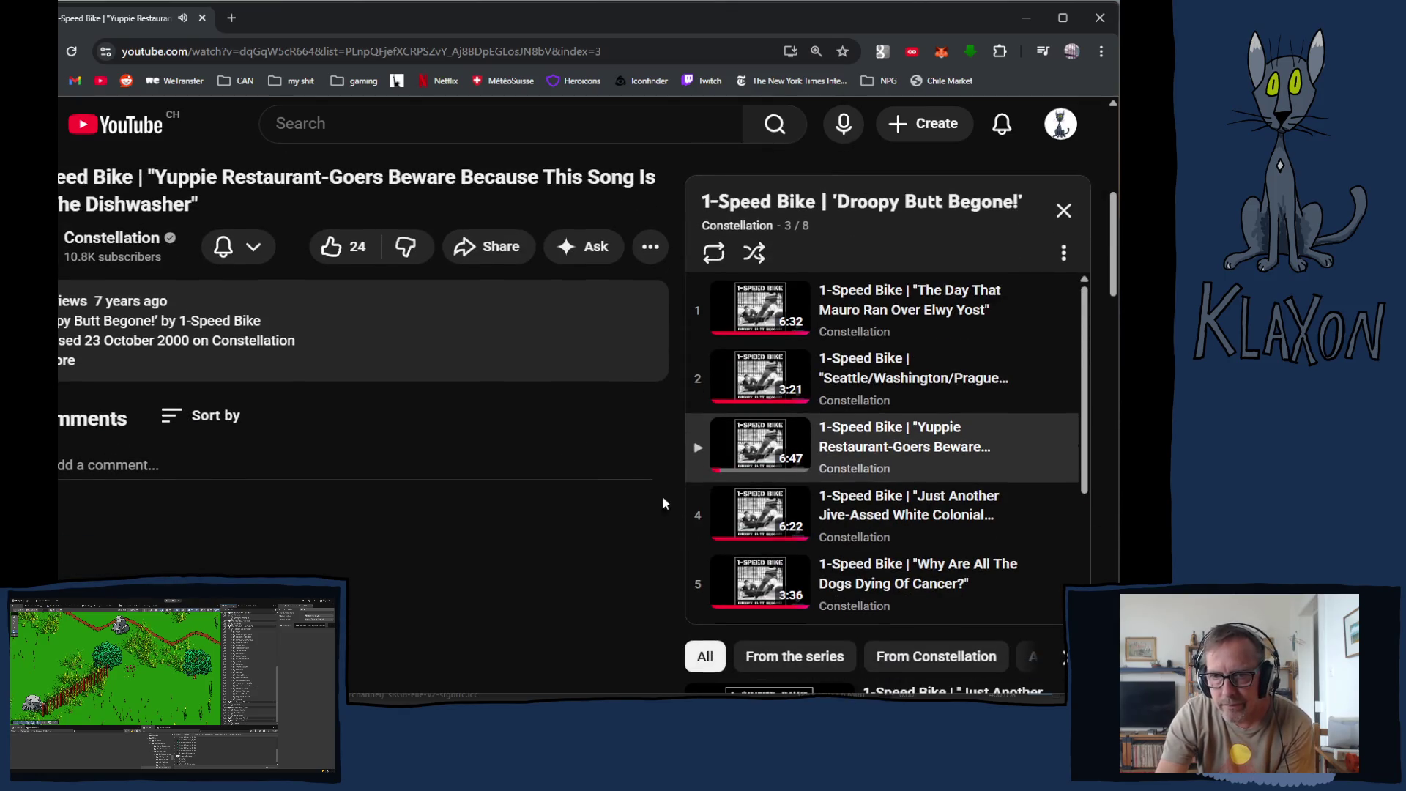
pyautogui.scroll(2, 715, 502)
pyautogui.scroll(-1, 765, 505)
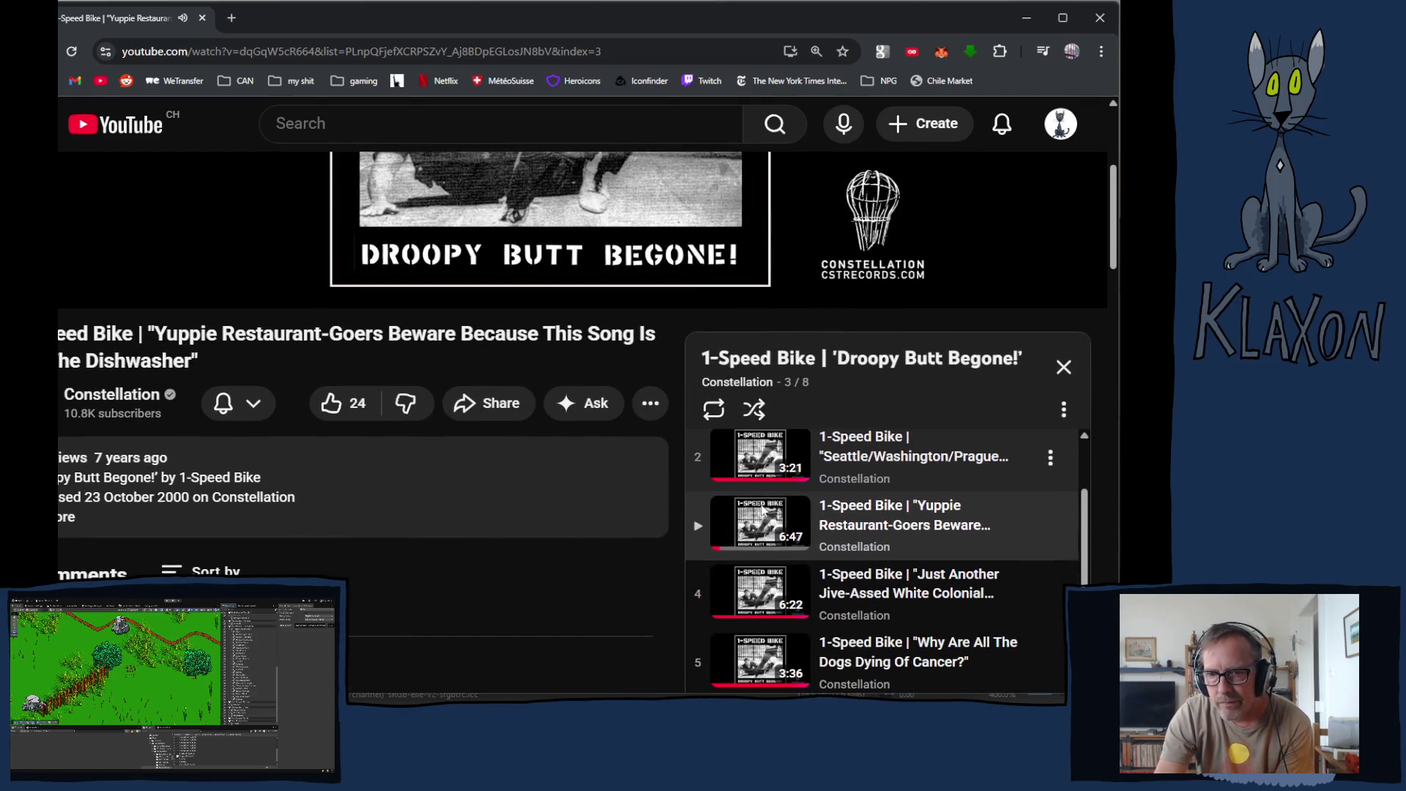
pyautogui.scroll(-2, 562, 600)
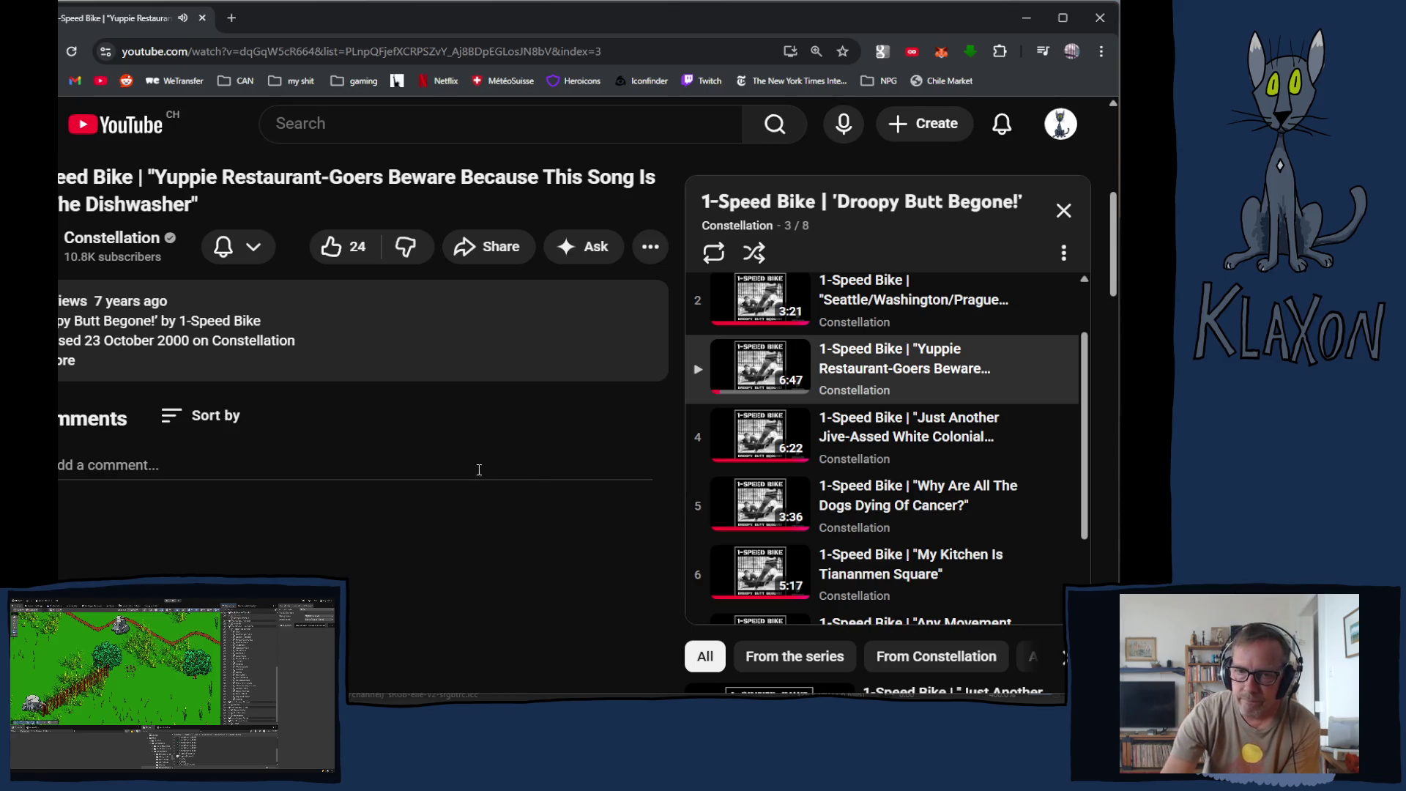
pyautogui.scroll(6, 472, 440)
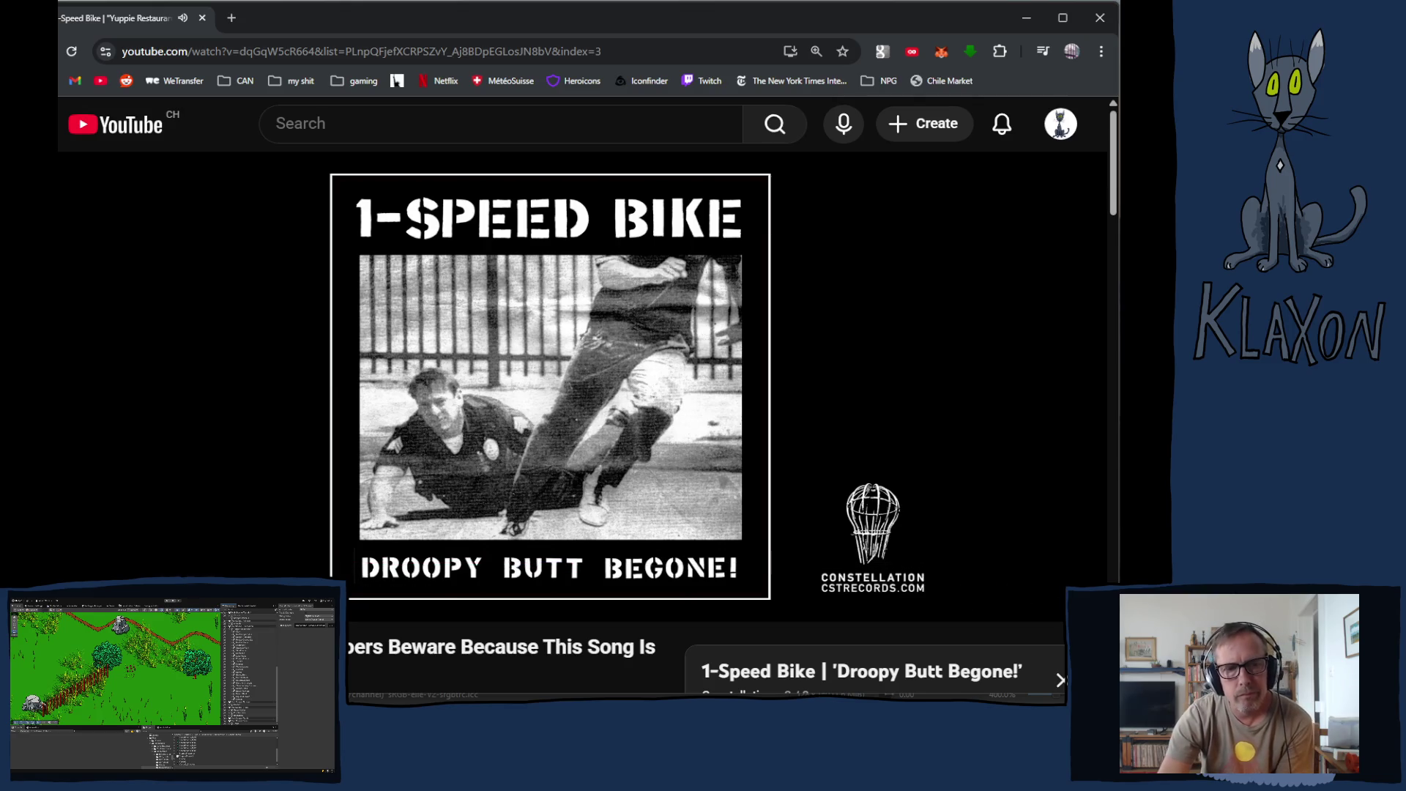
pyautogui.hotkey('alt', 'Tab')
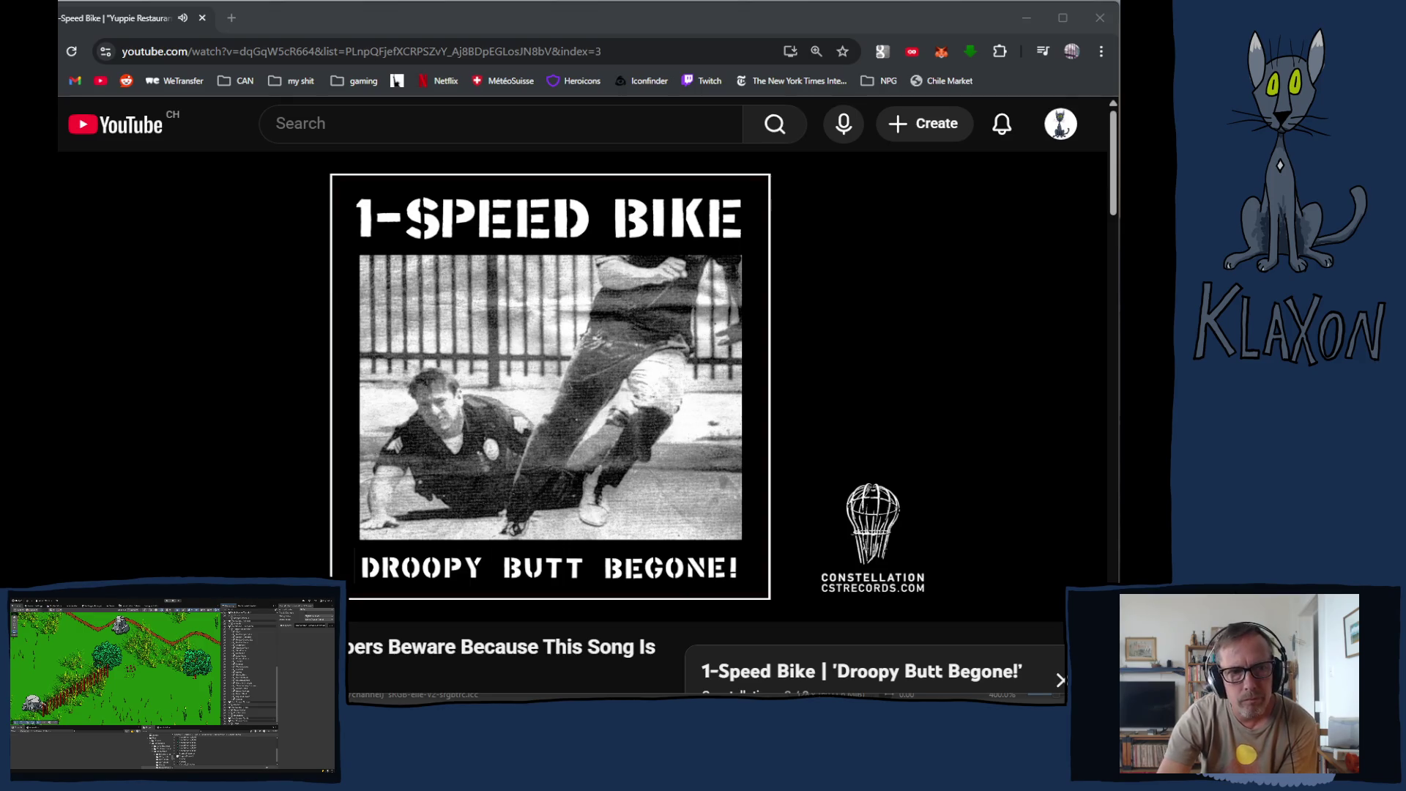
pyautogui.click(675, 13)
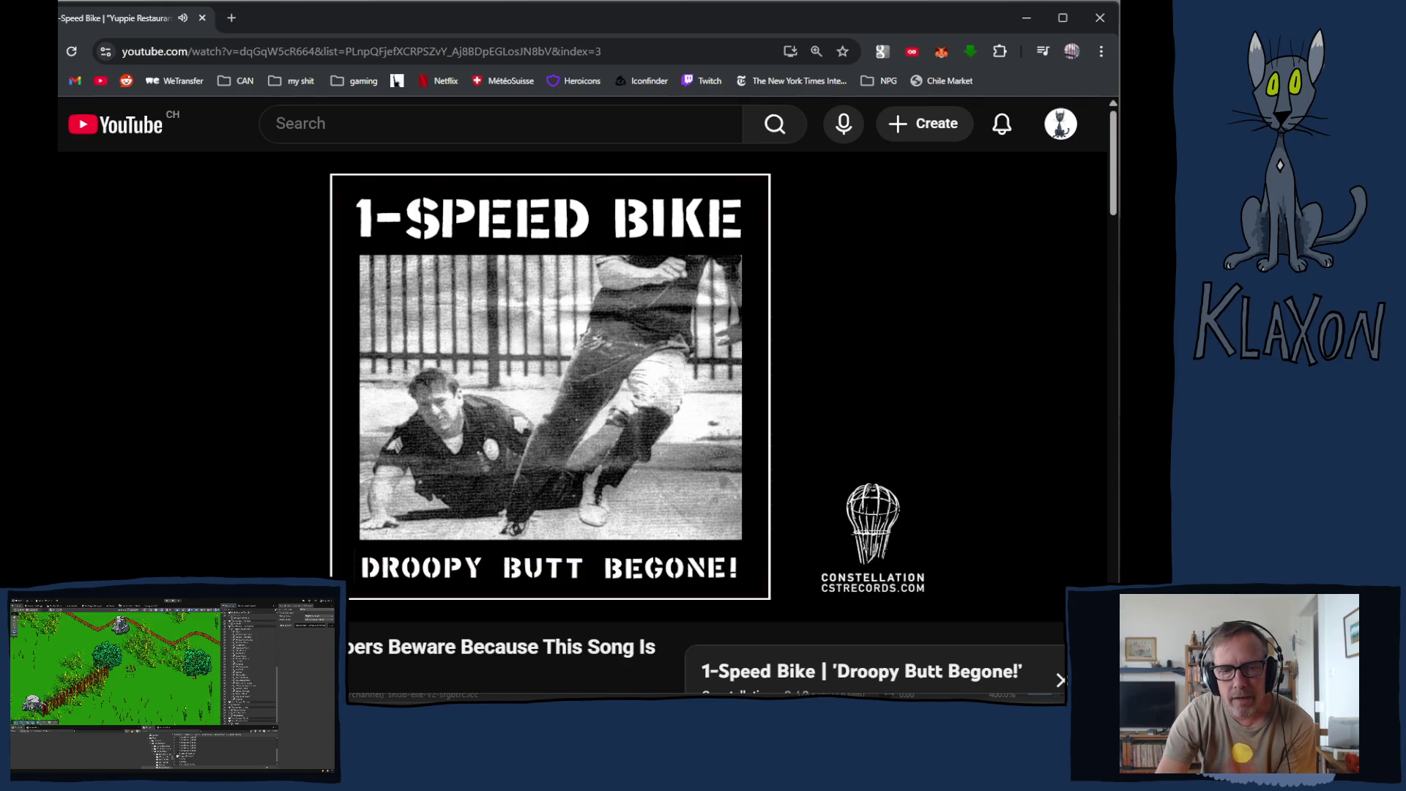
pyautogui.hotkey('alt', 'Tab')
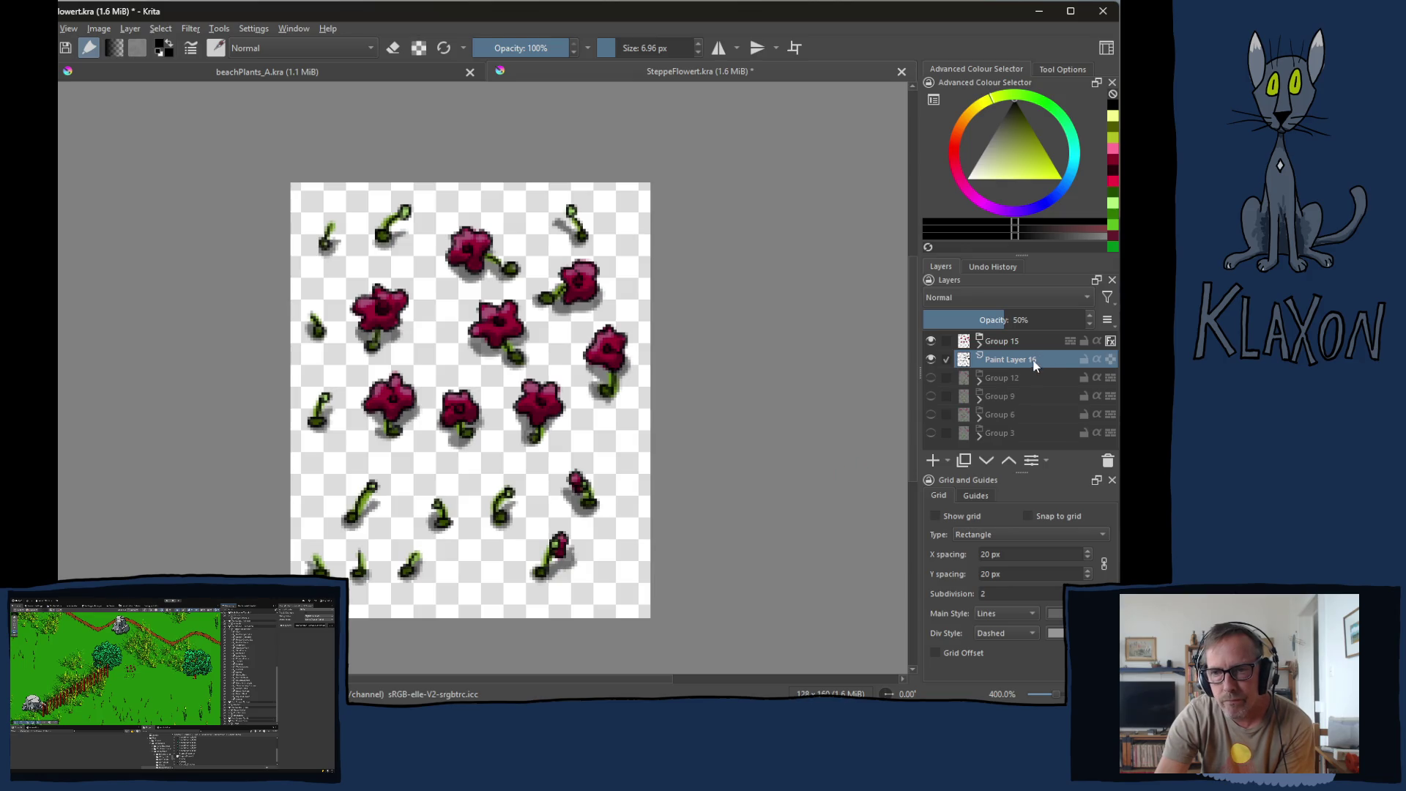
pyautogui.moveTo(1026, 359)
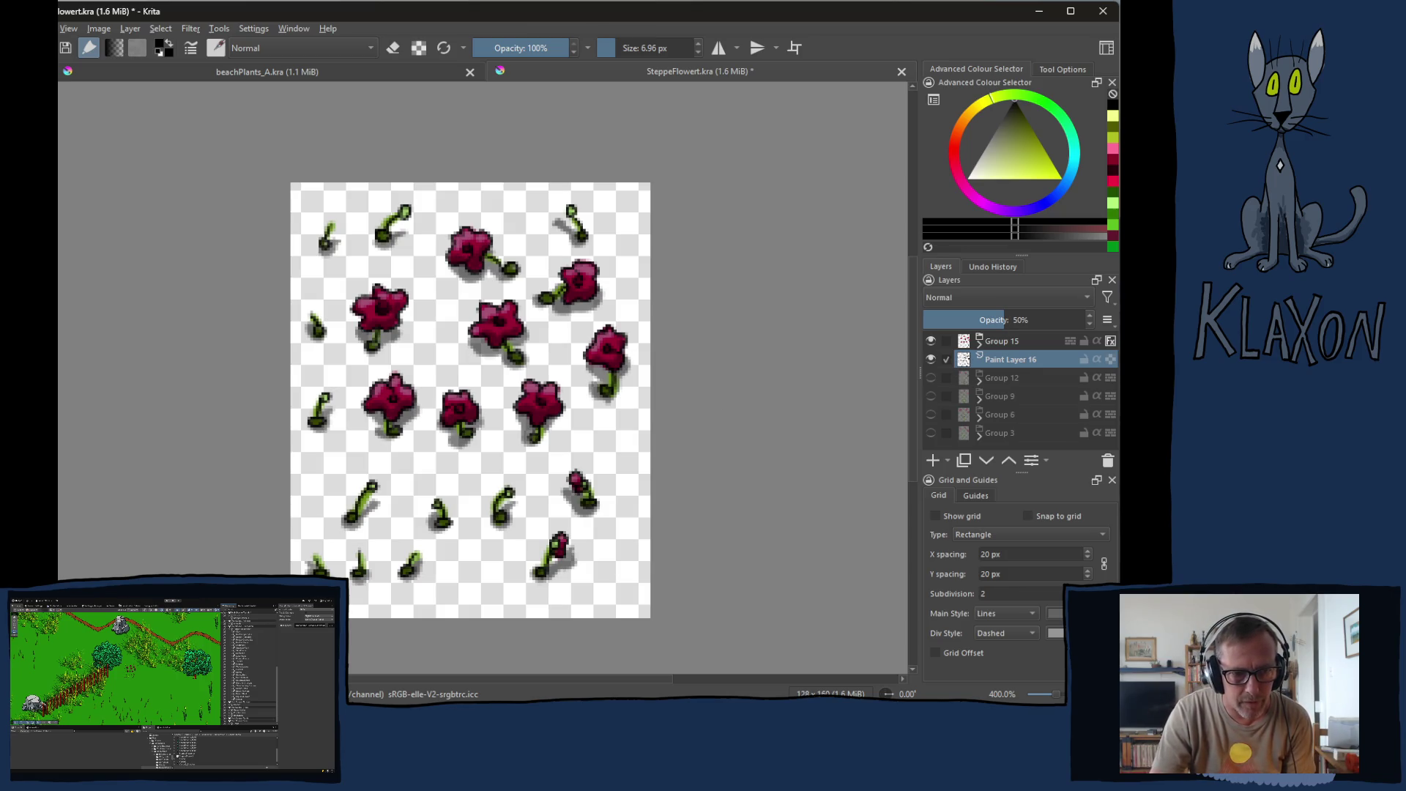
pyautogui.hotkey('alt', 'Tab')
# Step: Browse the 1-Speed Bike 'Droopy Butt Begone!' playlist page while the album plays
pyautogui.scroll(-4, 306, 492)
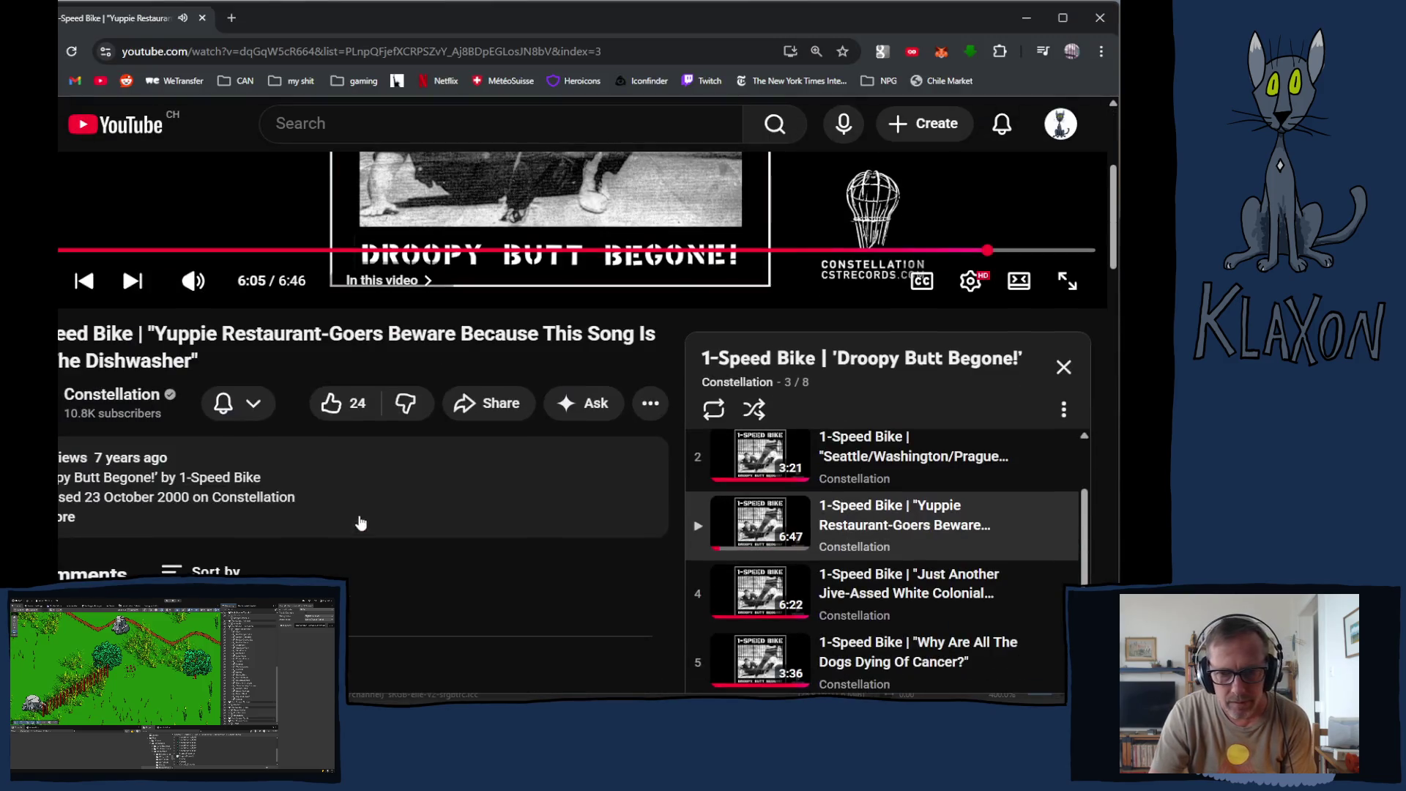
pyautogui.scroll(-3, 442, 547)
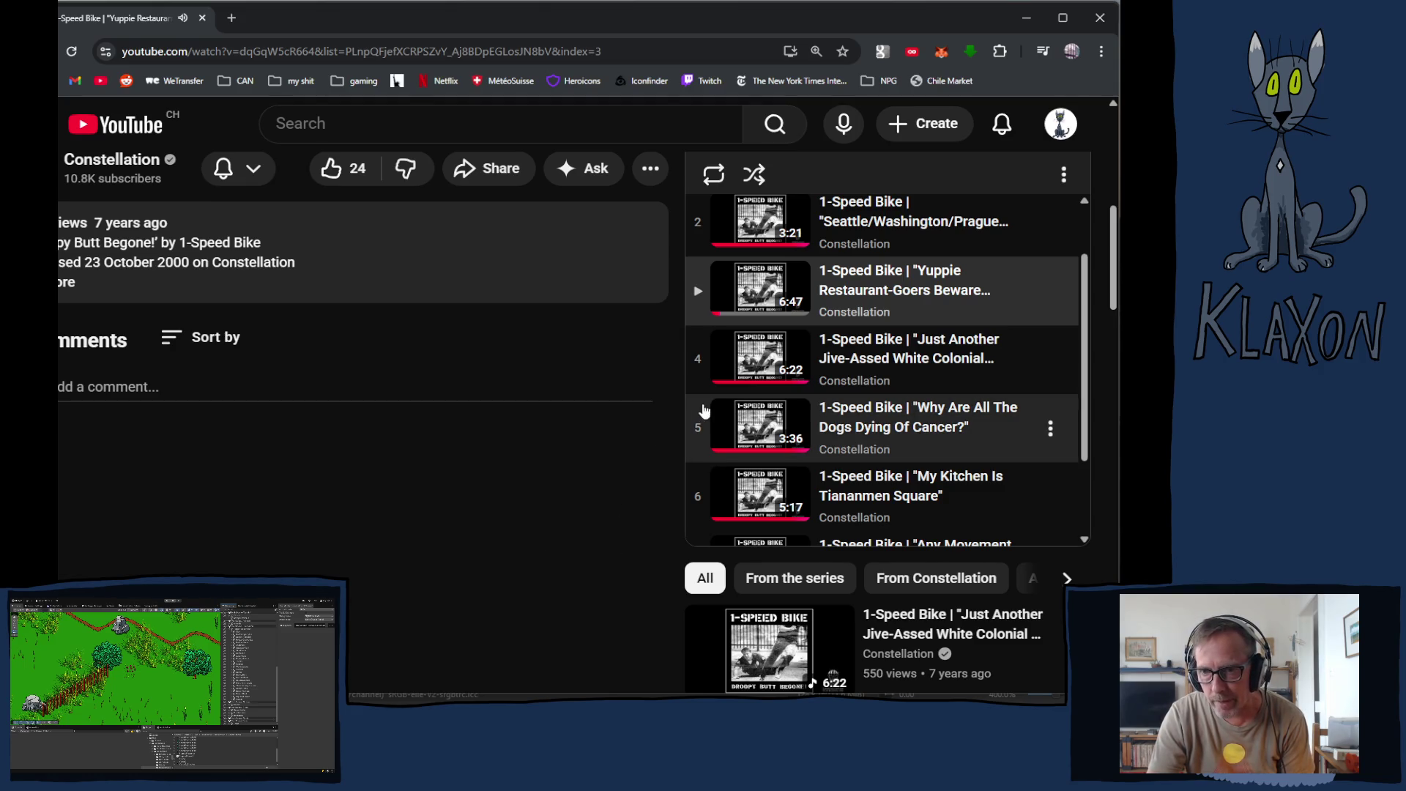
pyautogui.scroll(1, 755, 468)
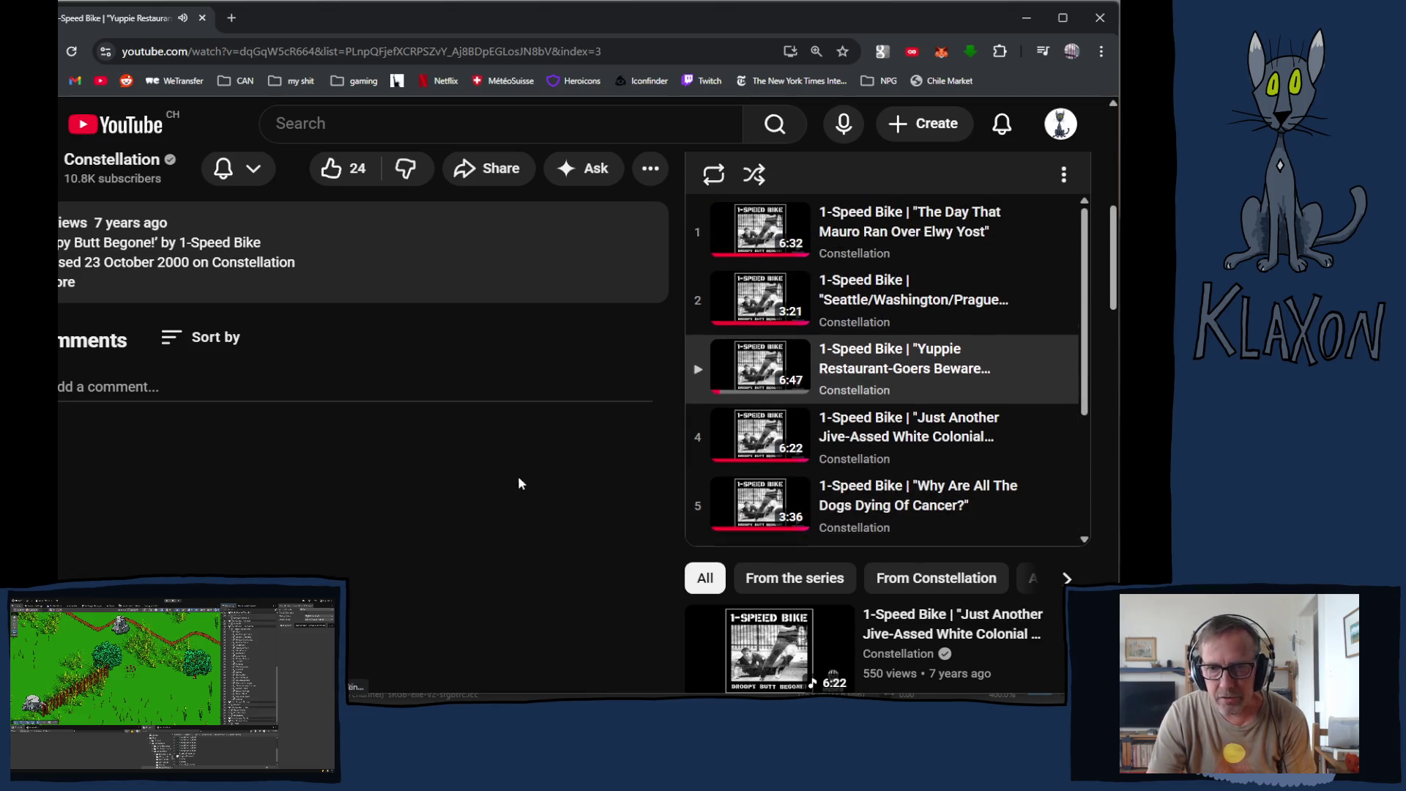
pyautogui.scroll(5, 505, 468)
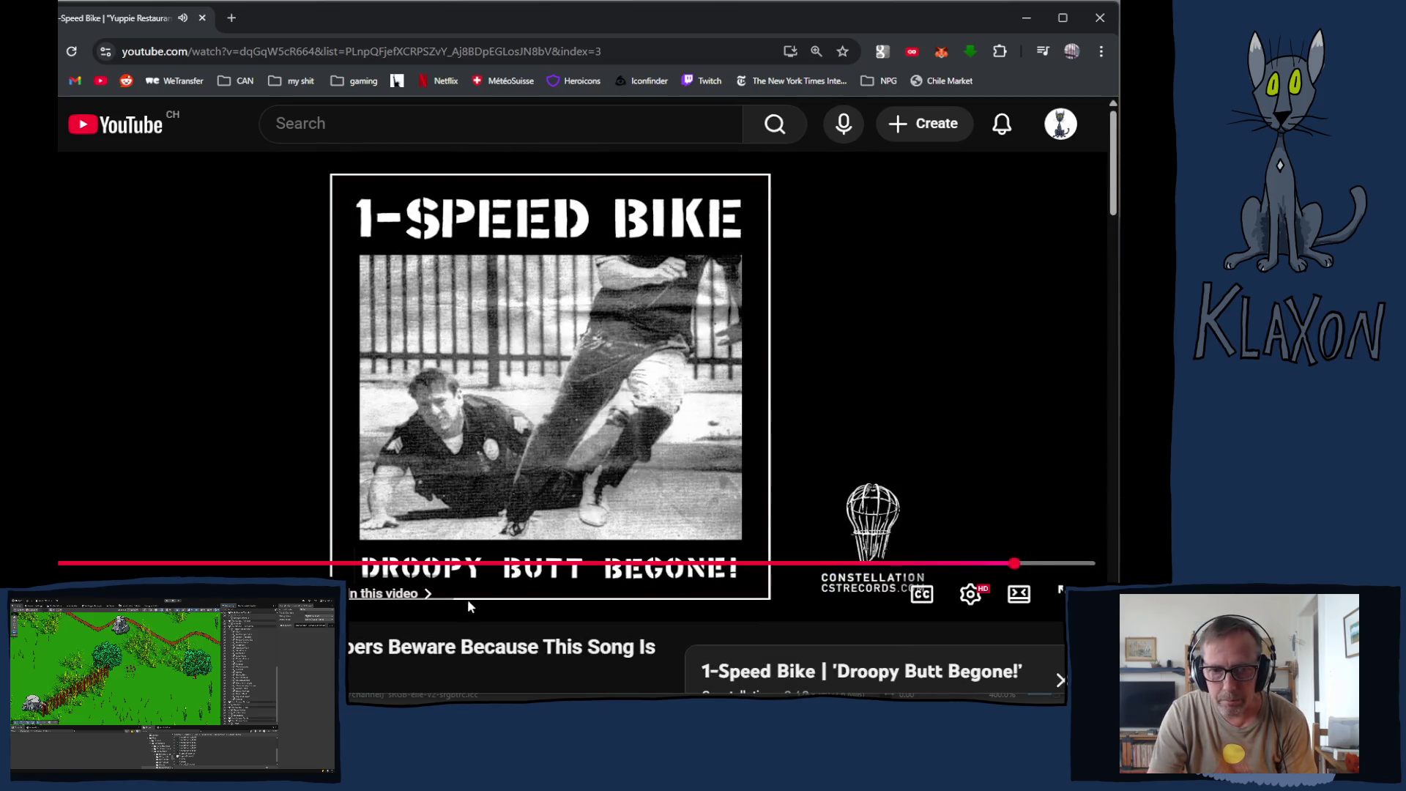
pyautogui.scroll(-2, 467, 599)
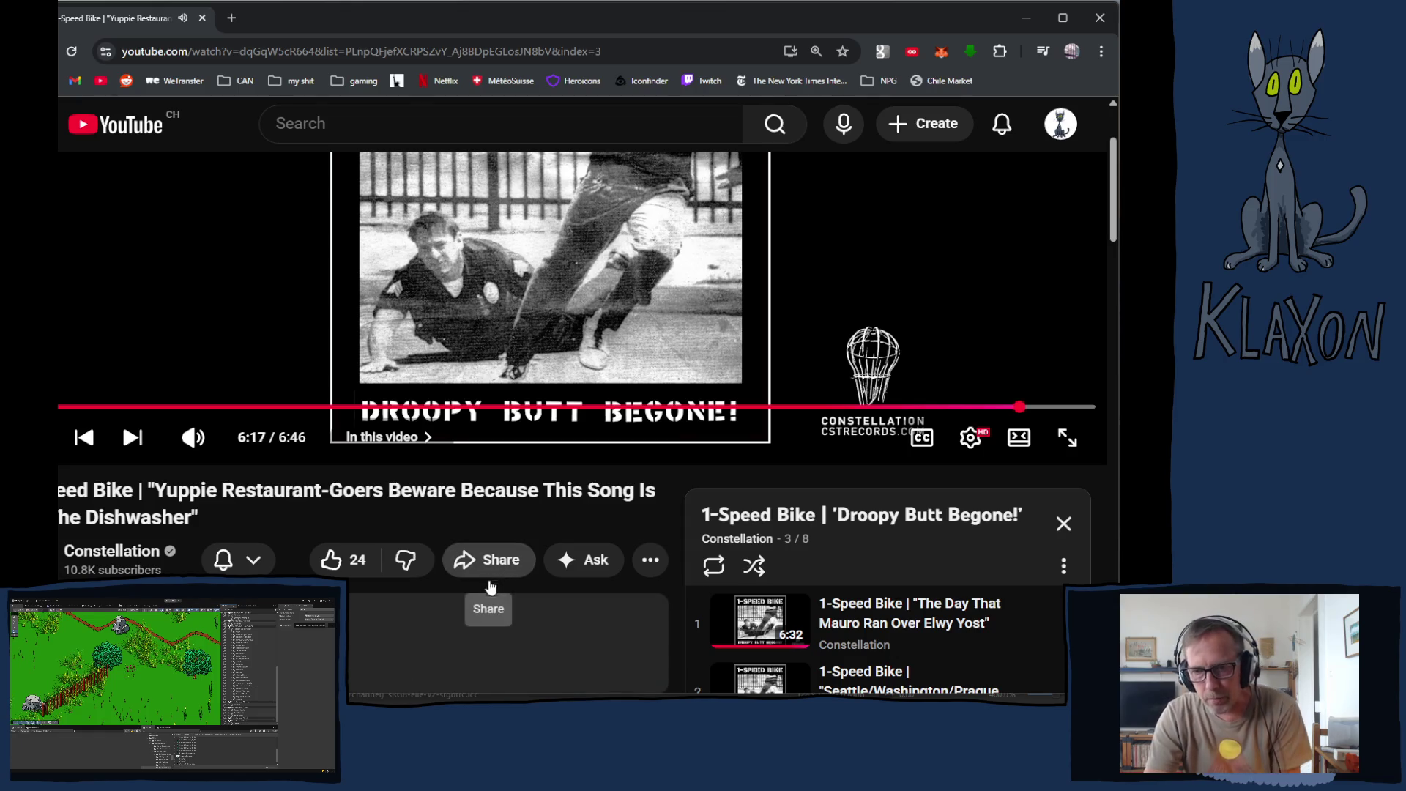
pyautogui.scroll(-3, 641, 631)
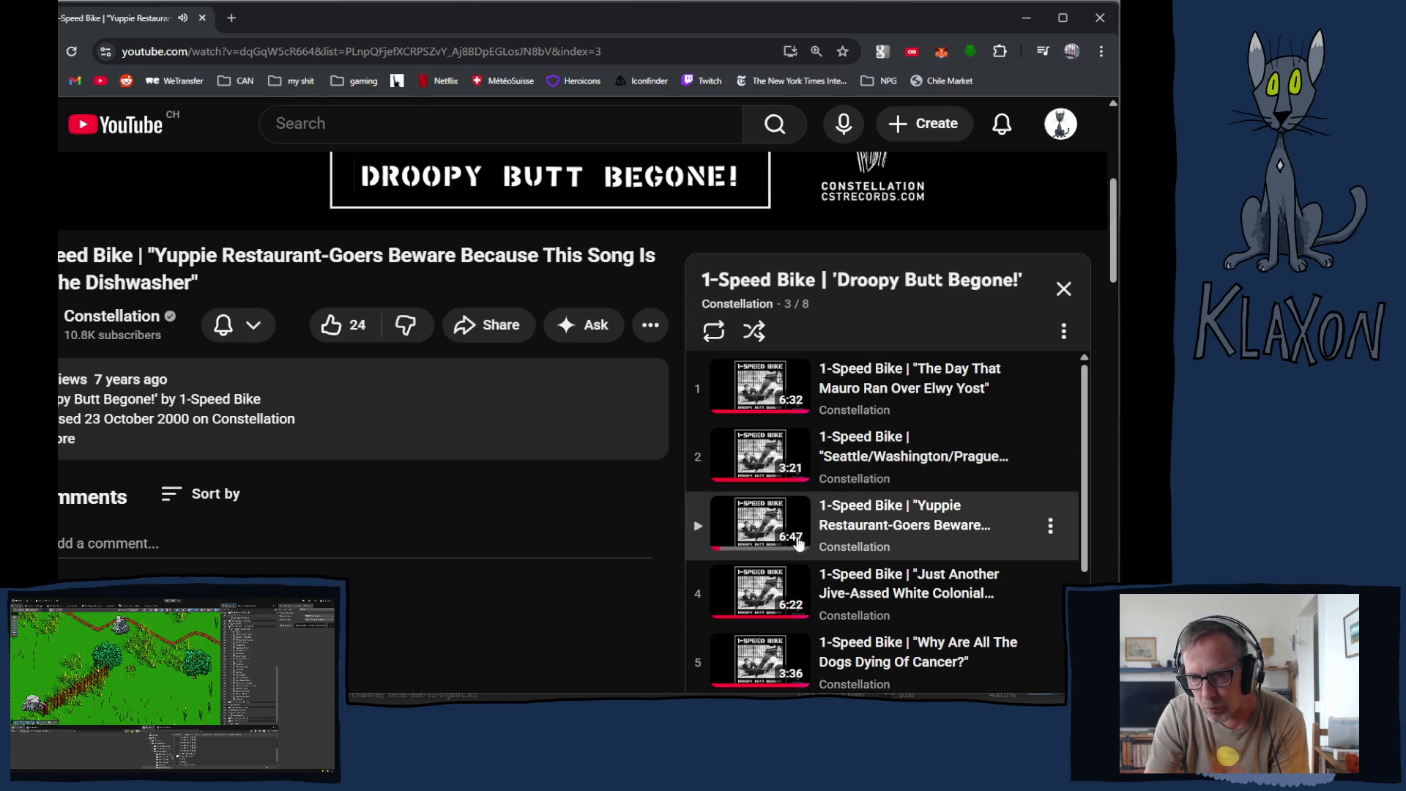
pyautogui.scroll(4, 427, 276)
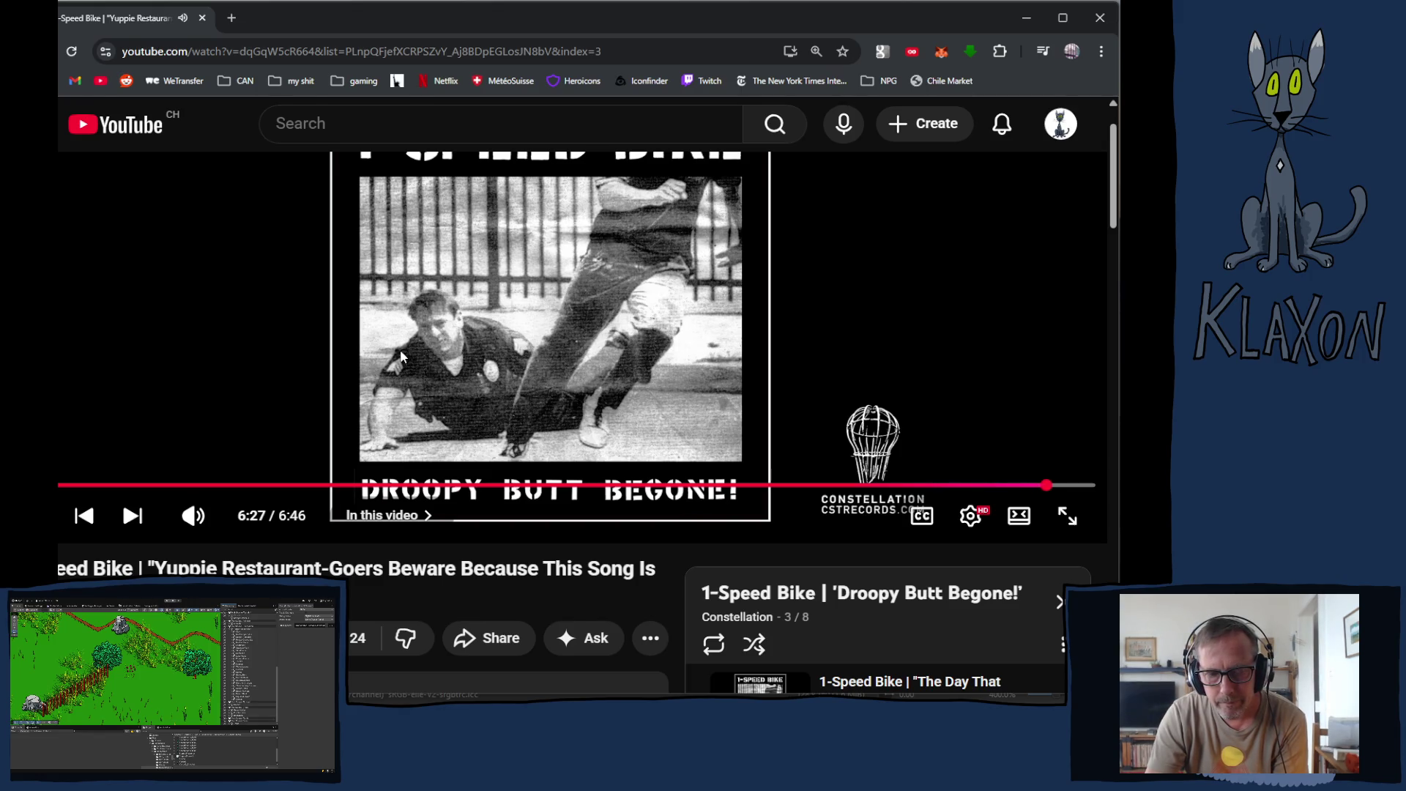
pyautogui.scroll(-1, 530, 455)
pyautogui.scroll(-4, 529, 455)
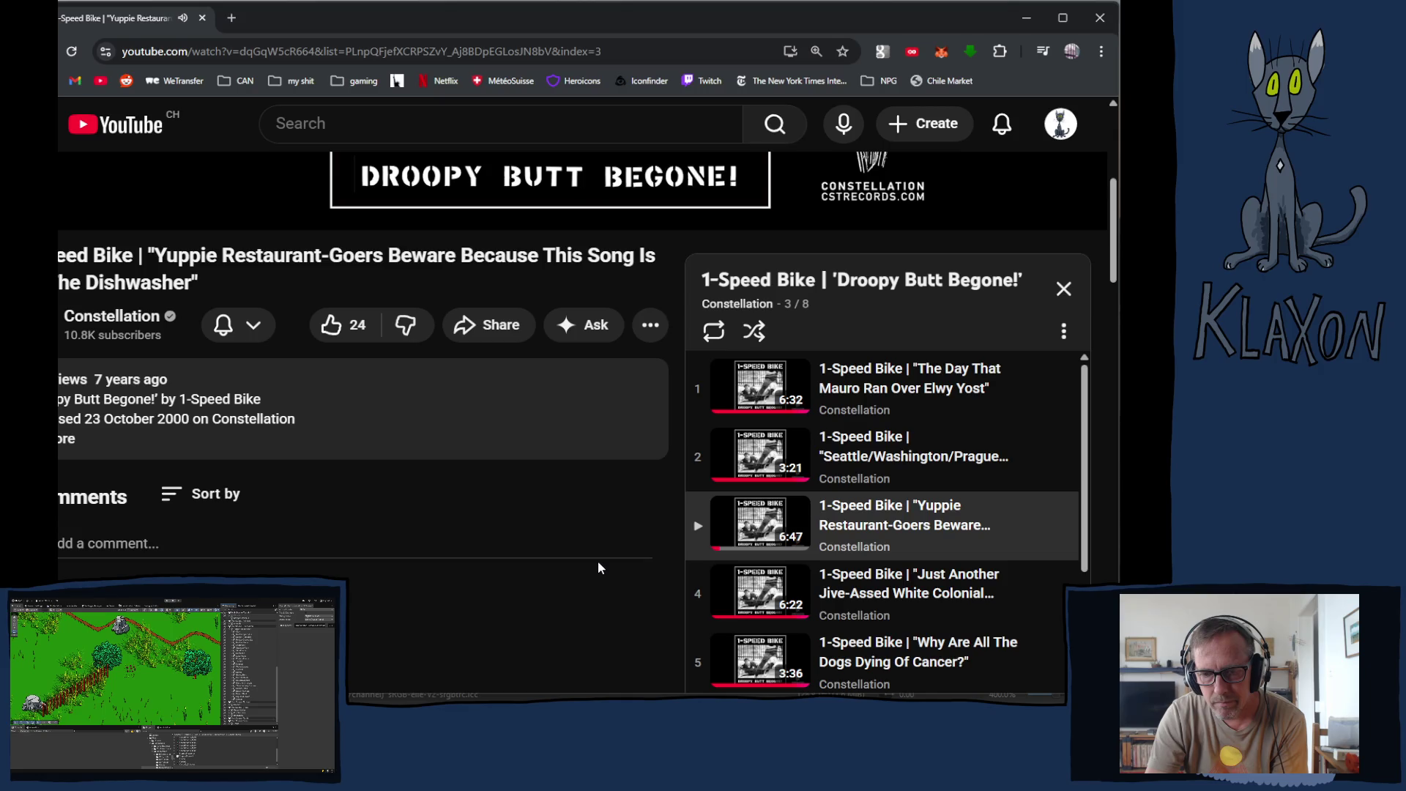
pyautogui.scroll(5, 608, 574)
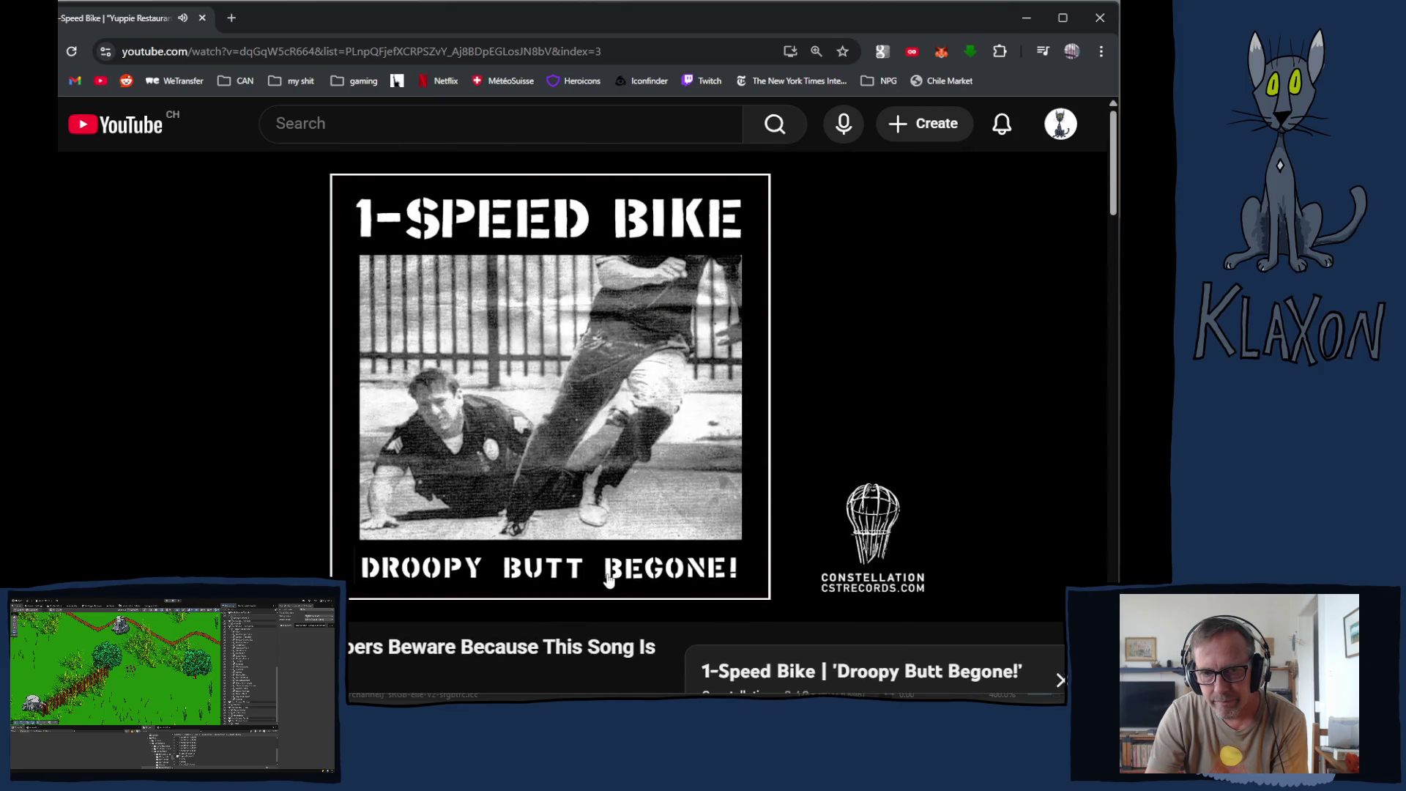
pyautogui.moveTo(607, 575)
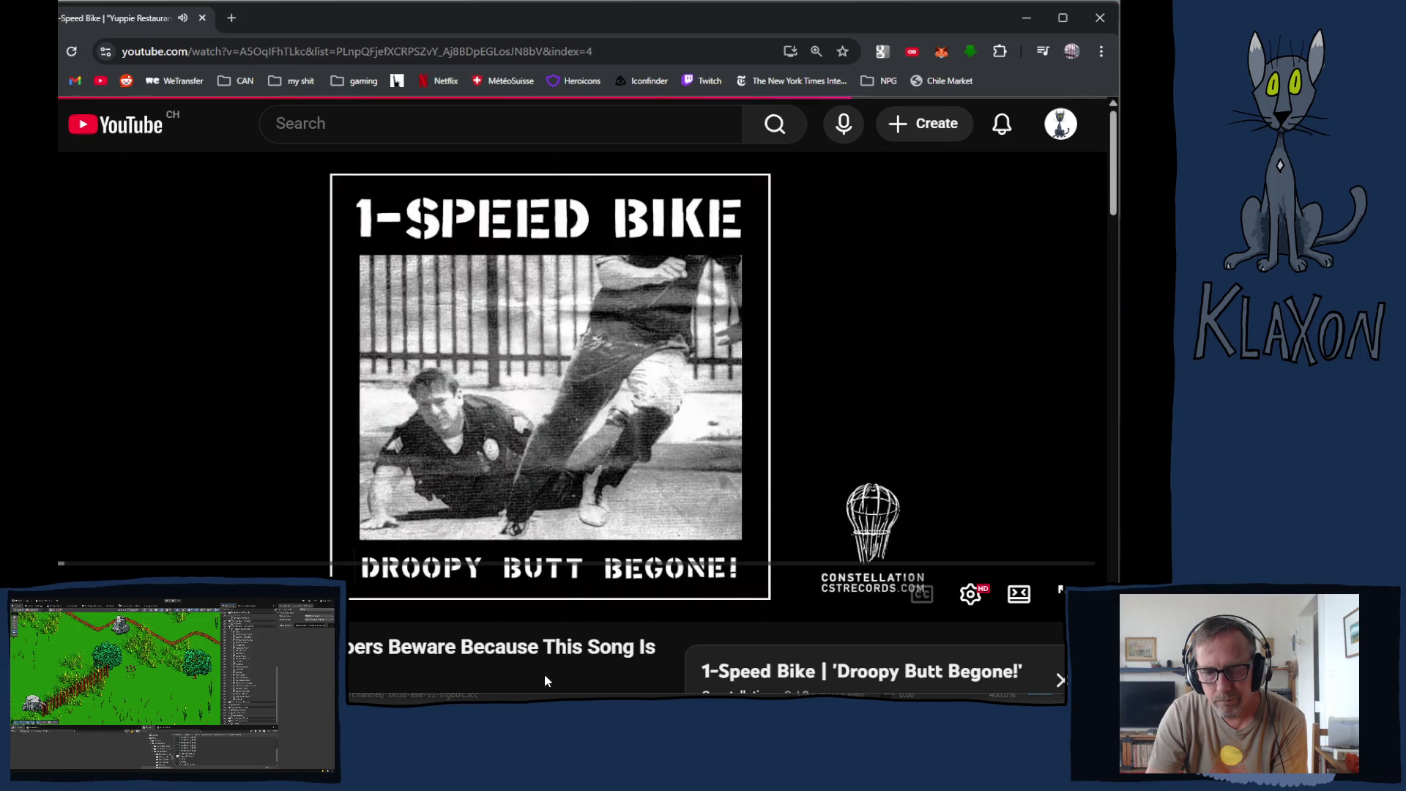
pyautogui.scroll(-2, 543, 674)
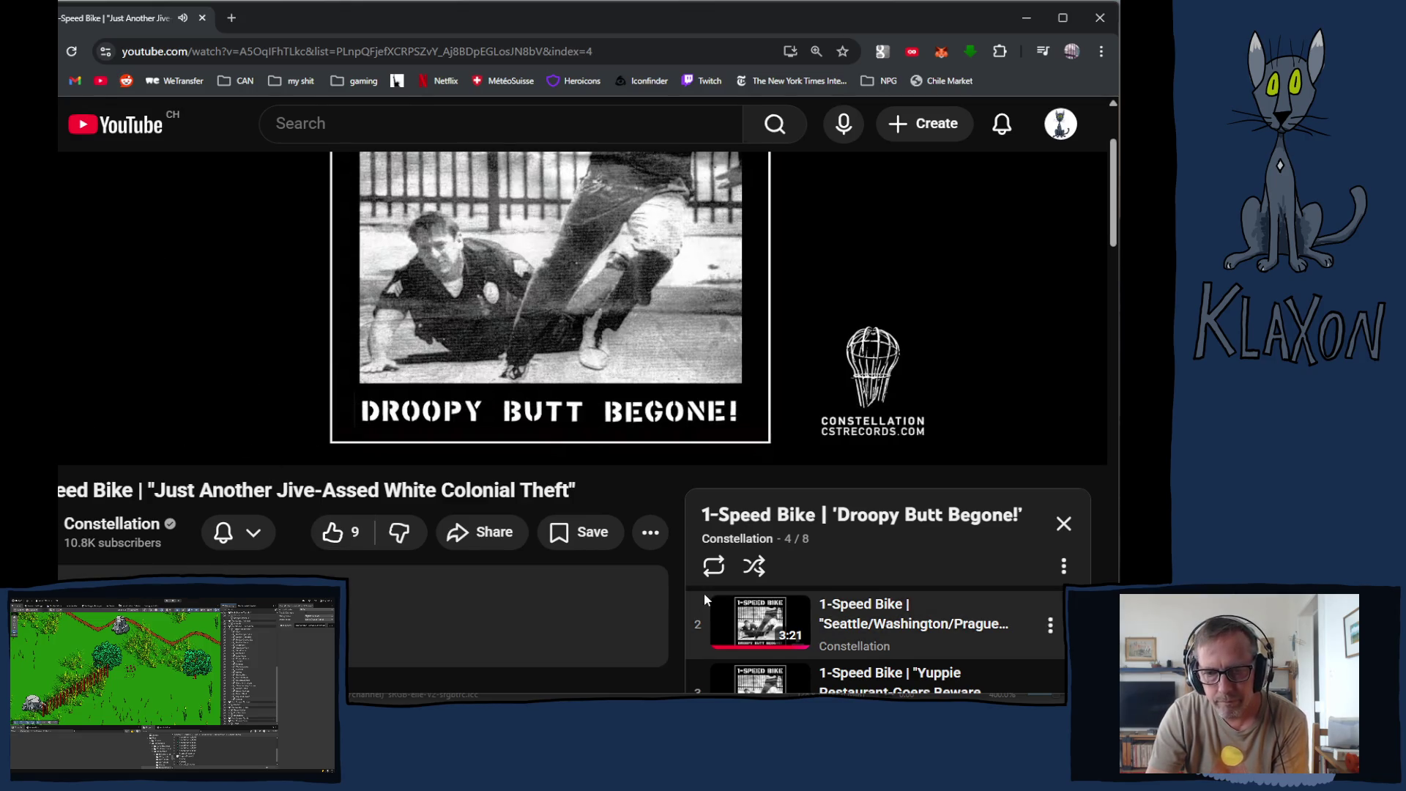
# Step: Scroll down through the playlist tracks, then back up to the video player
pyautogui.scroll(-1, 705, 592)
pyautogui.scroll(-4, 646, 583)
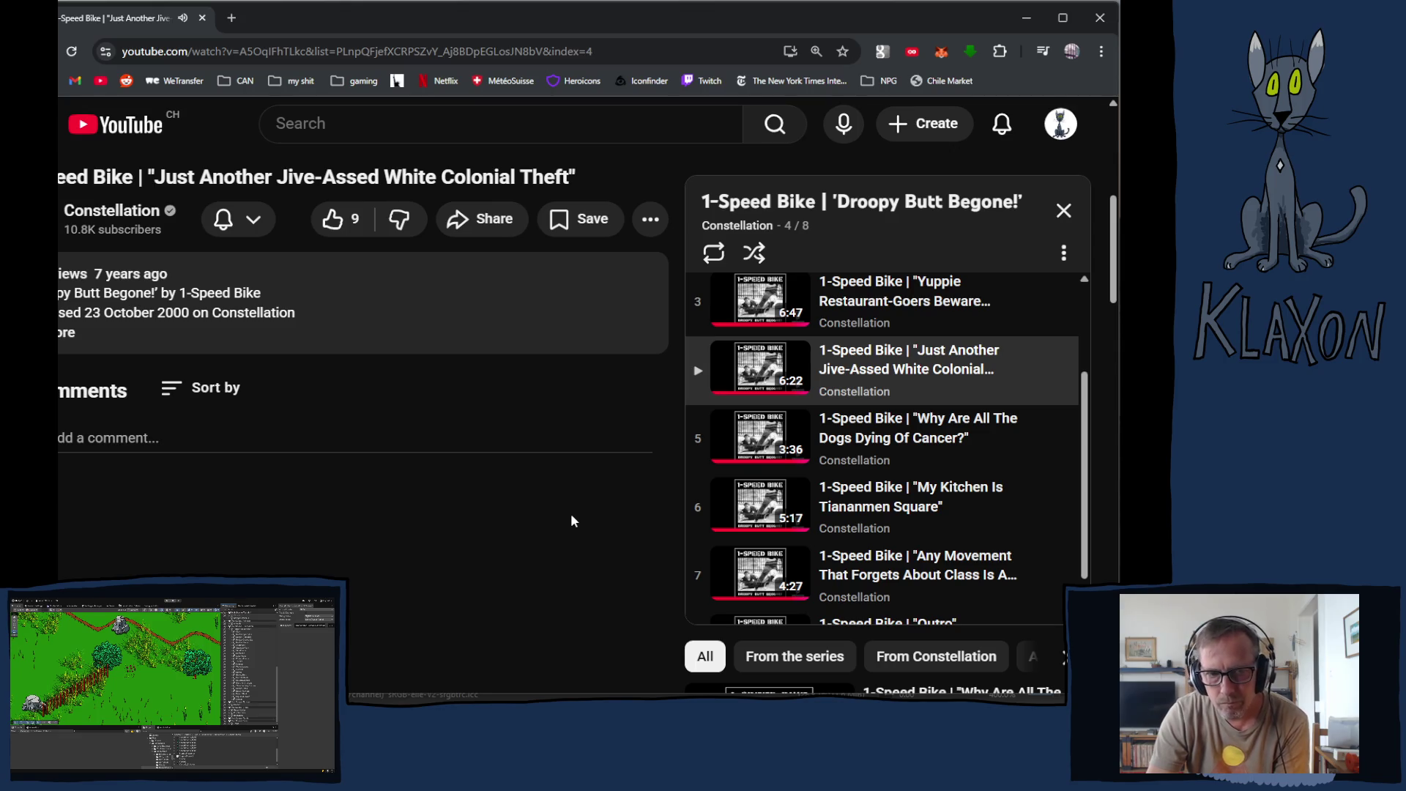
pyautogui.scroll(4, 569, 521)
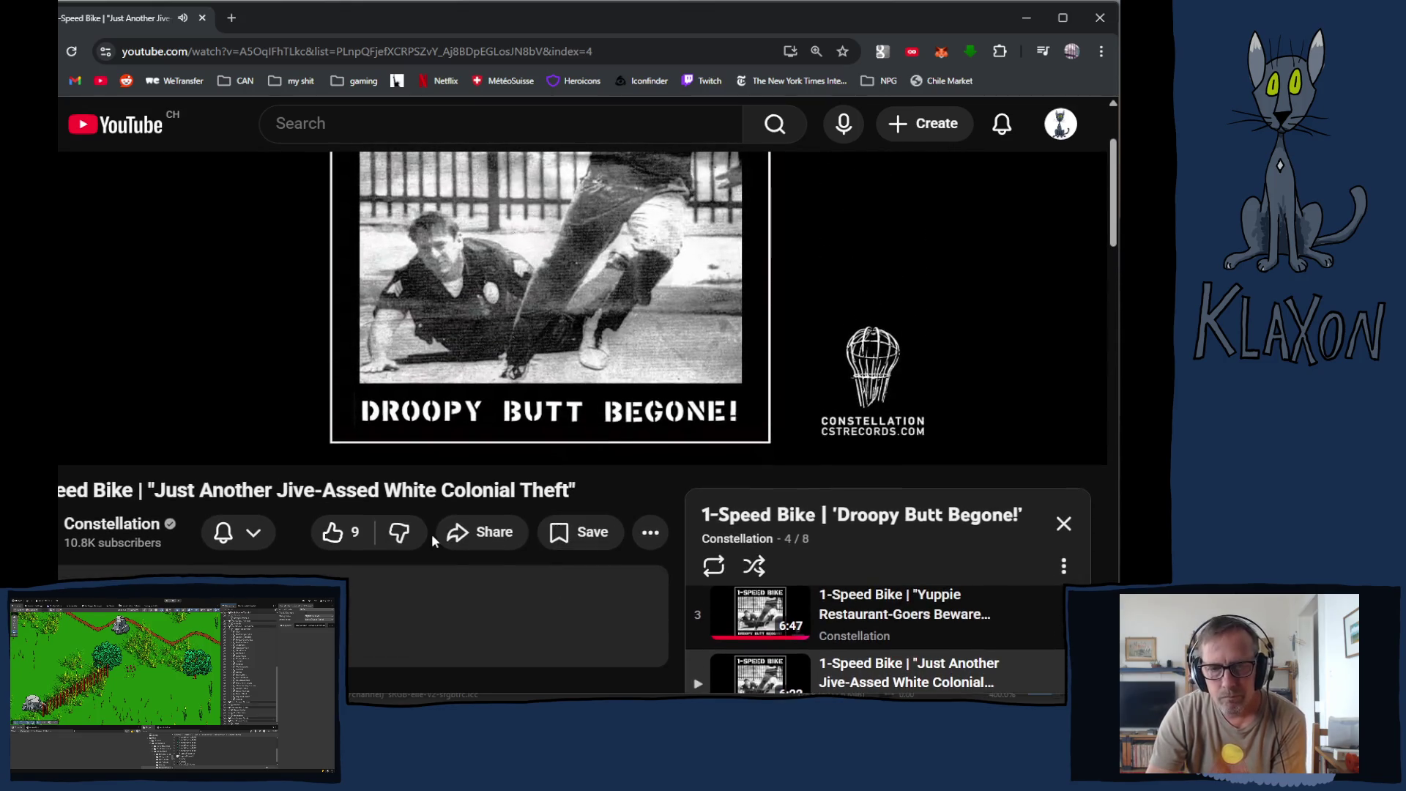
pyautogui.scroll(2, 404, 507)
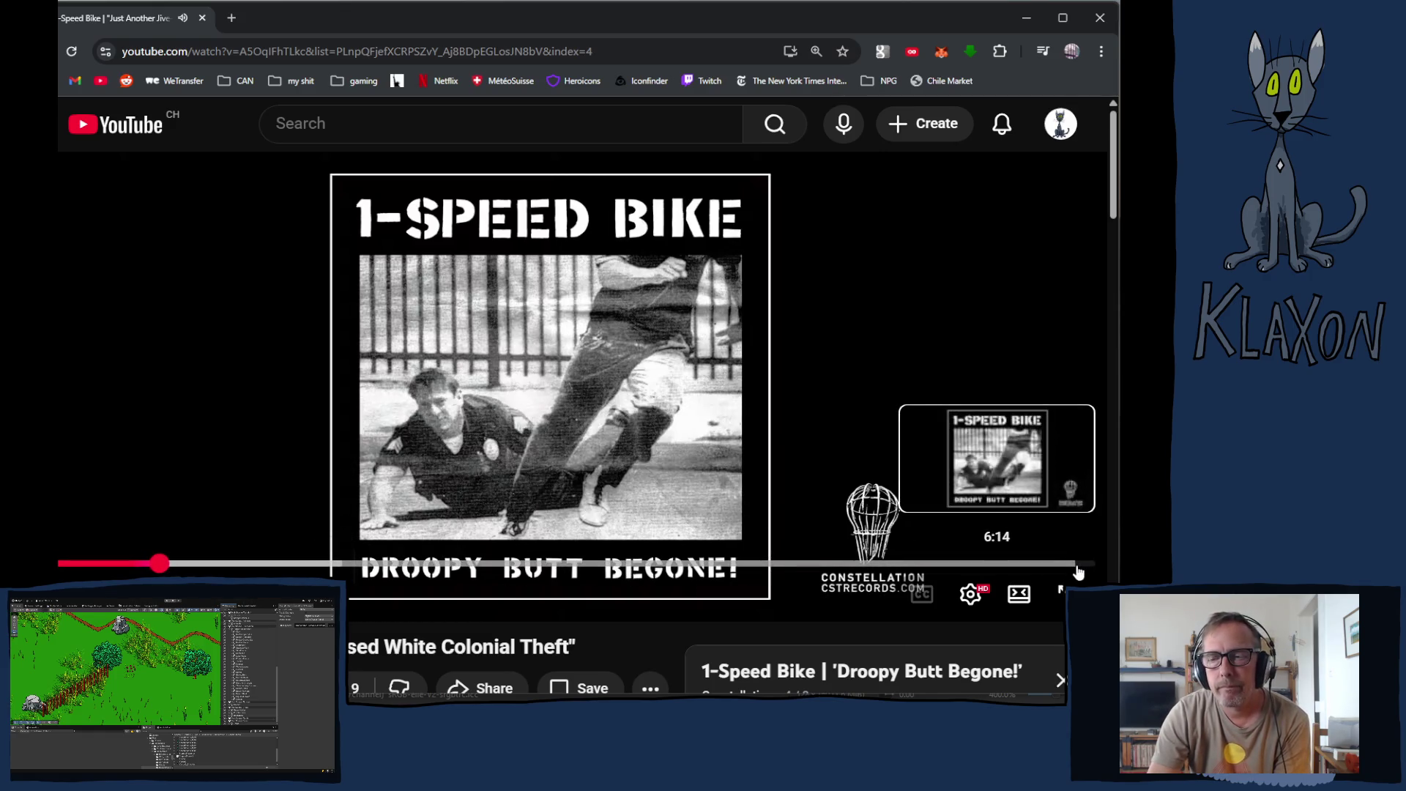
# Step: Skip the song to about 2:07, then 5:25, then near its end at 6:13
pyautogui.click(411, 564)
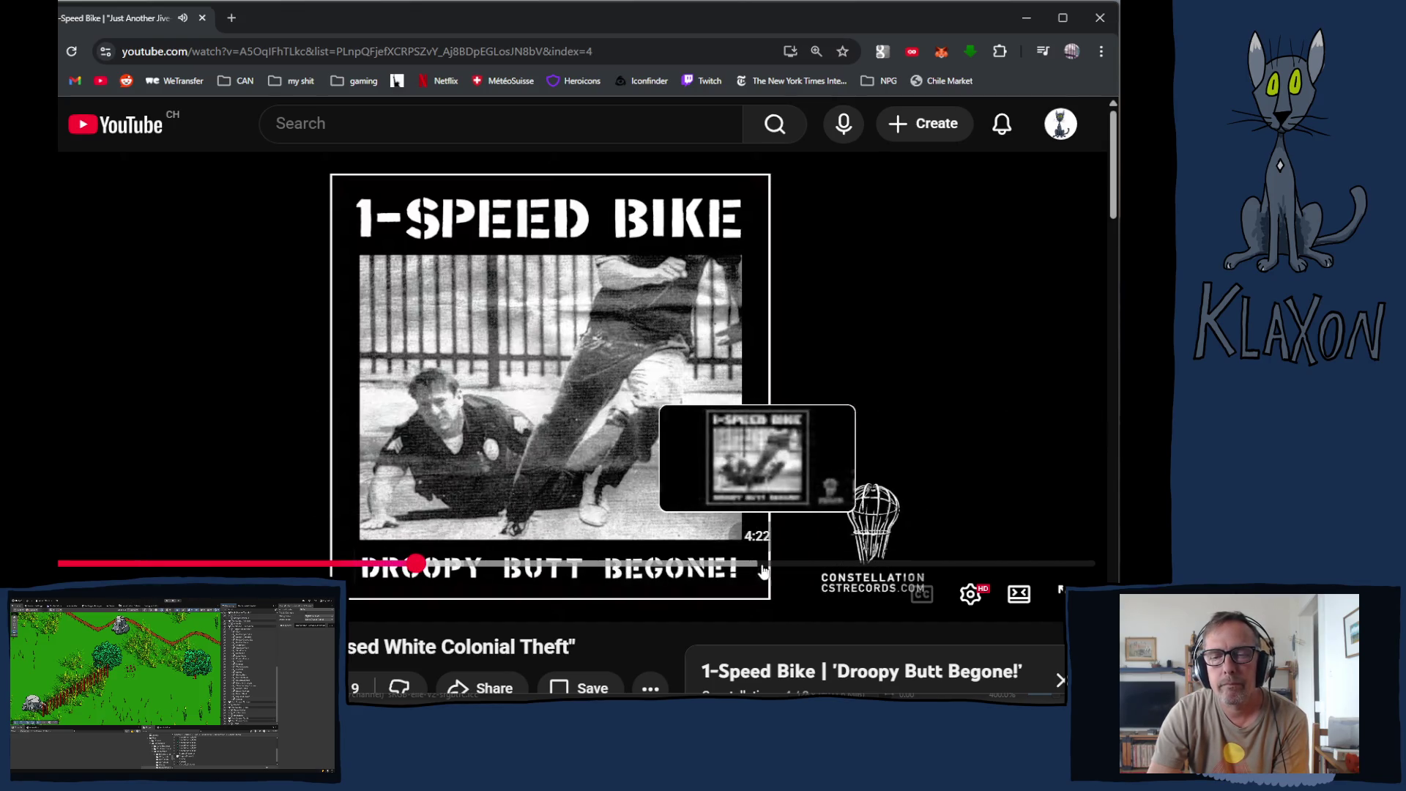
pyautogui.click(913, 564)
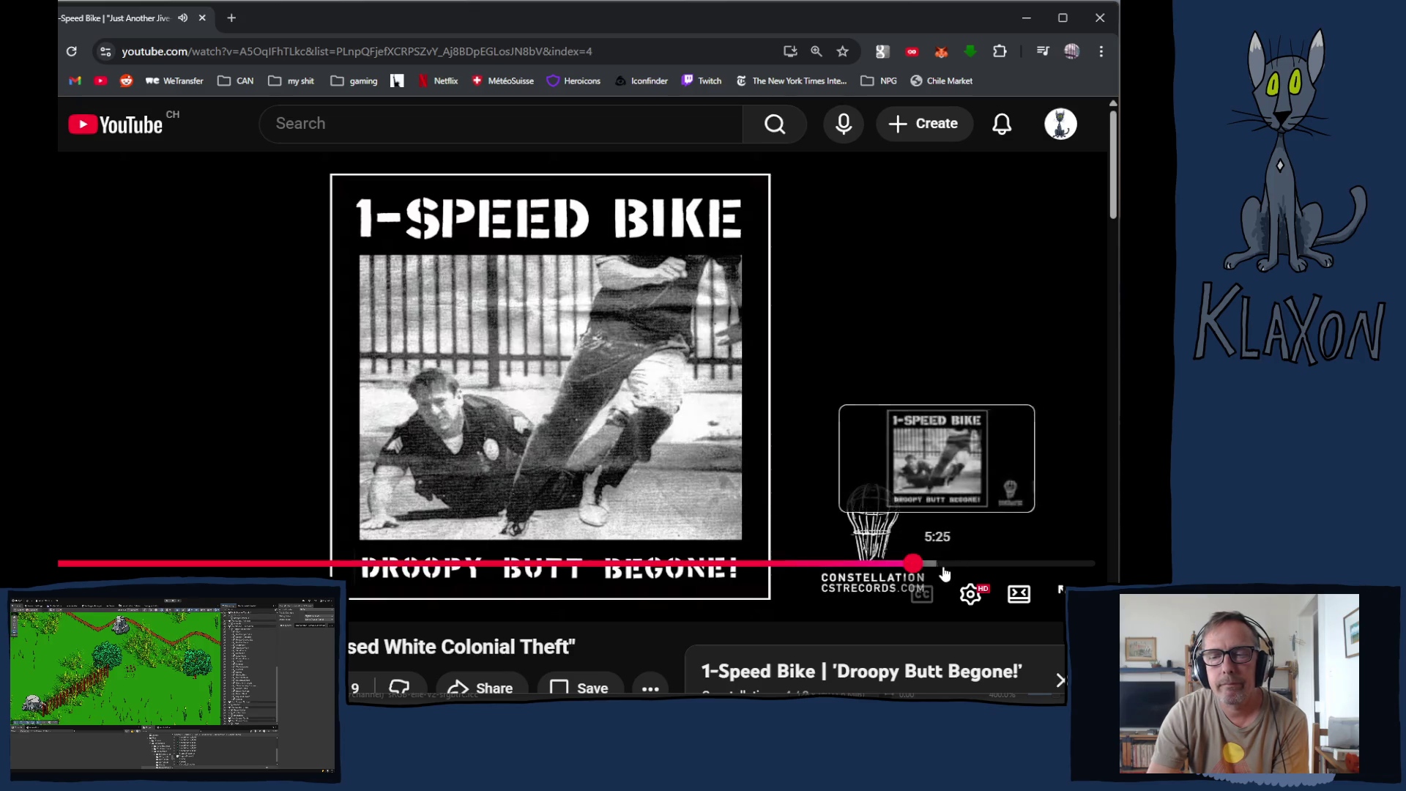
pyautogui.click(1072, 568)
pyautogui.scroll(-3, 921, 595)
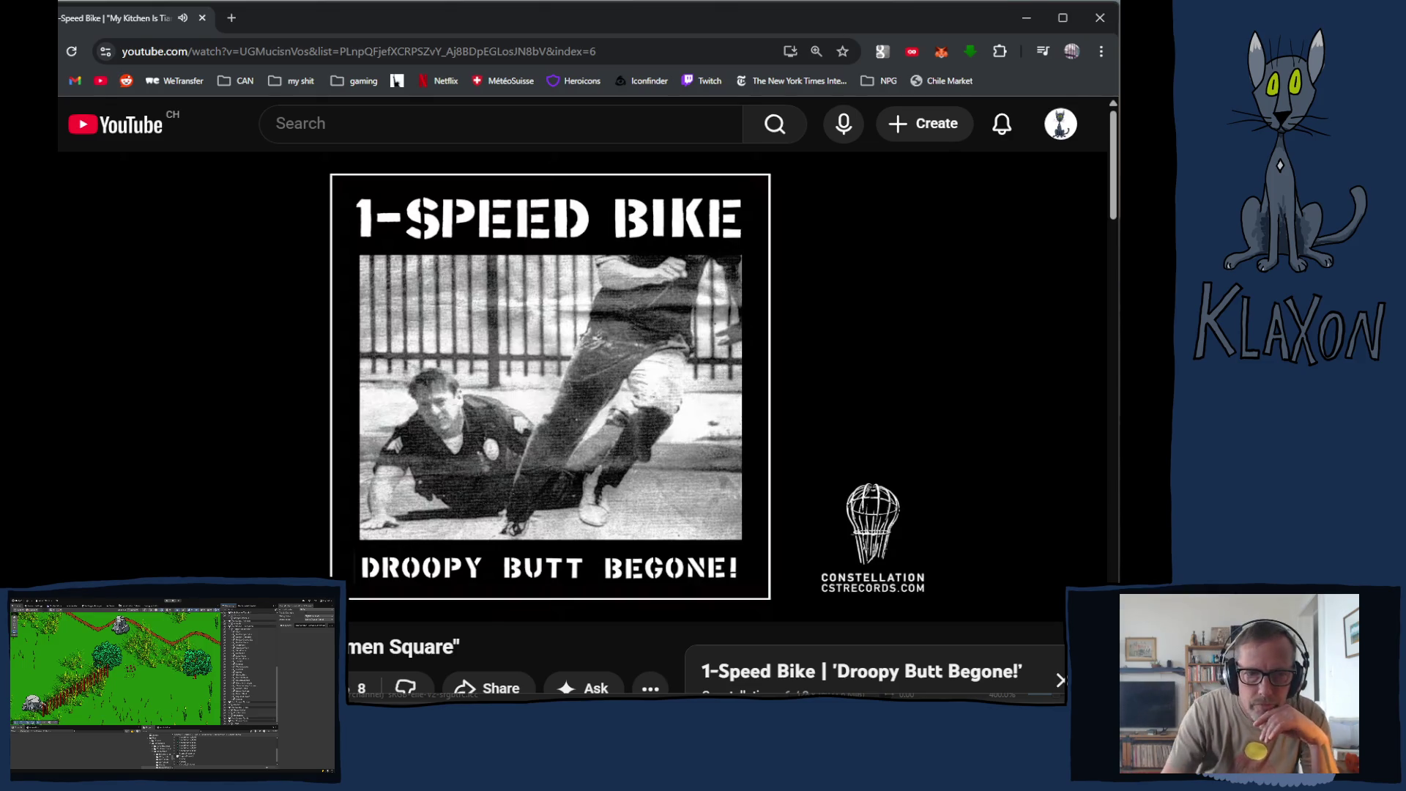
# Step: Leave the 'Droopy Butt Begone!' album playing and return to the Krita drawing
pyautogui.moveTo(65, 366)
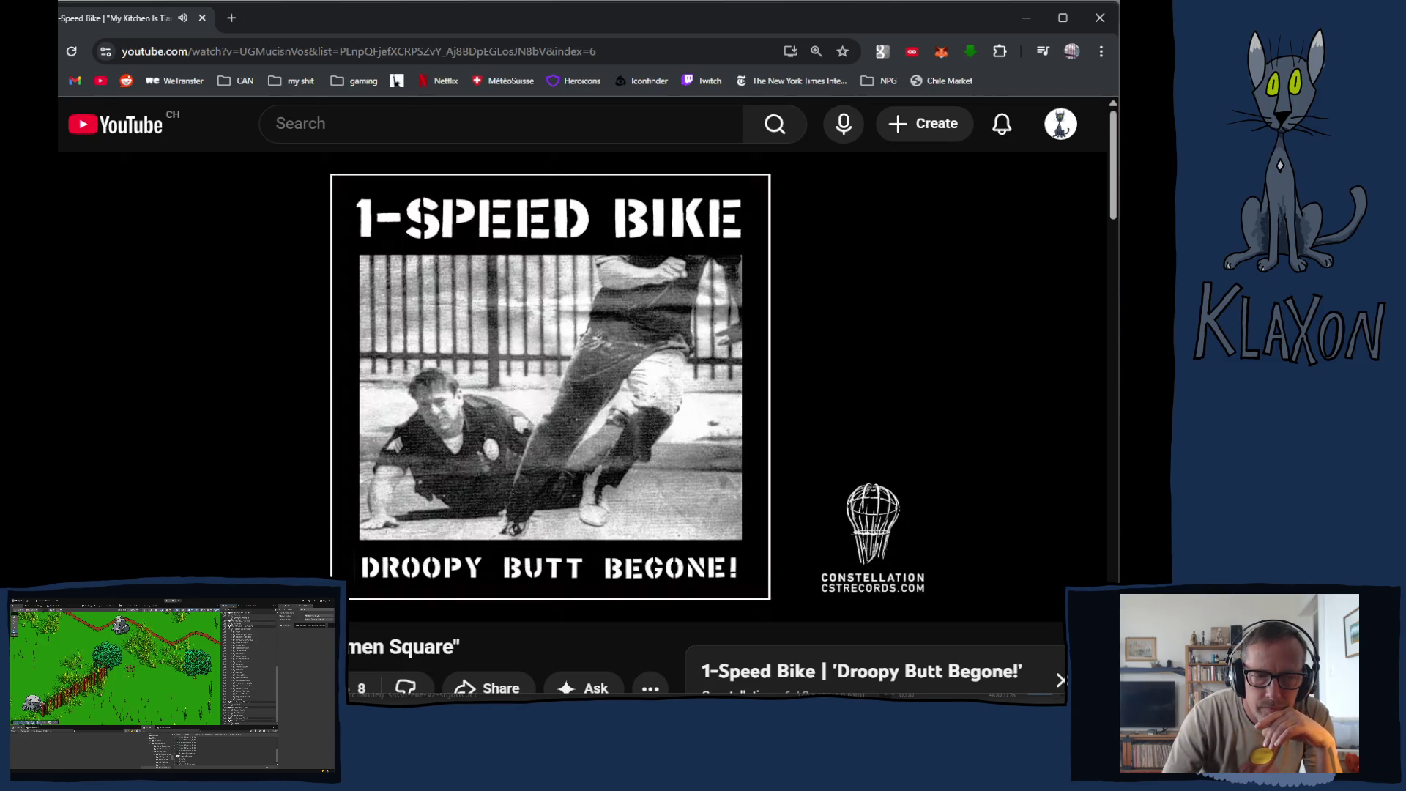
pyautogui.hotkey('alt', 'Tab')
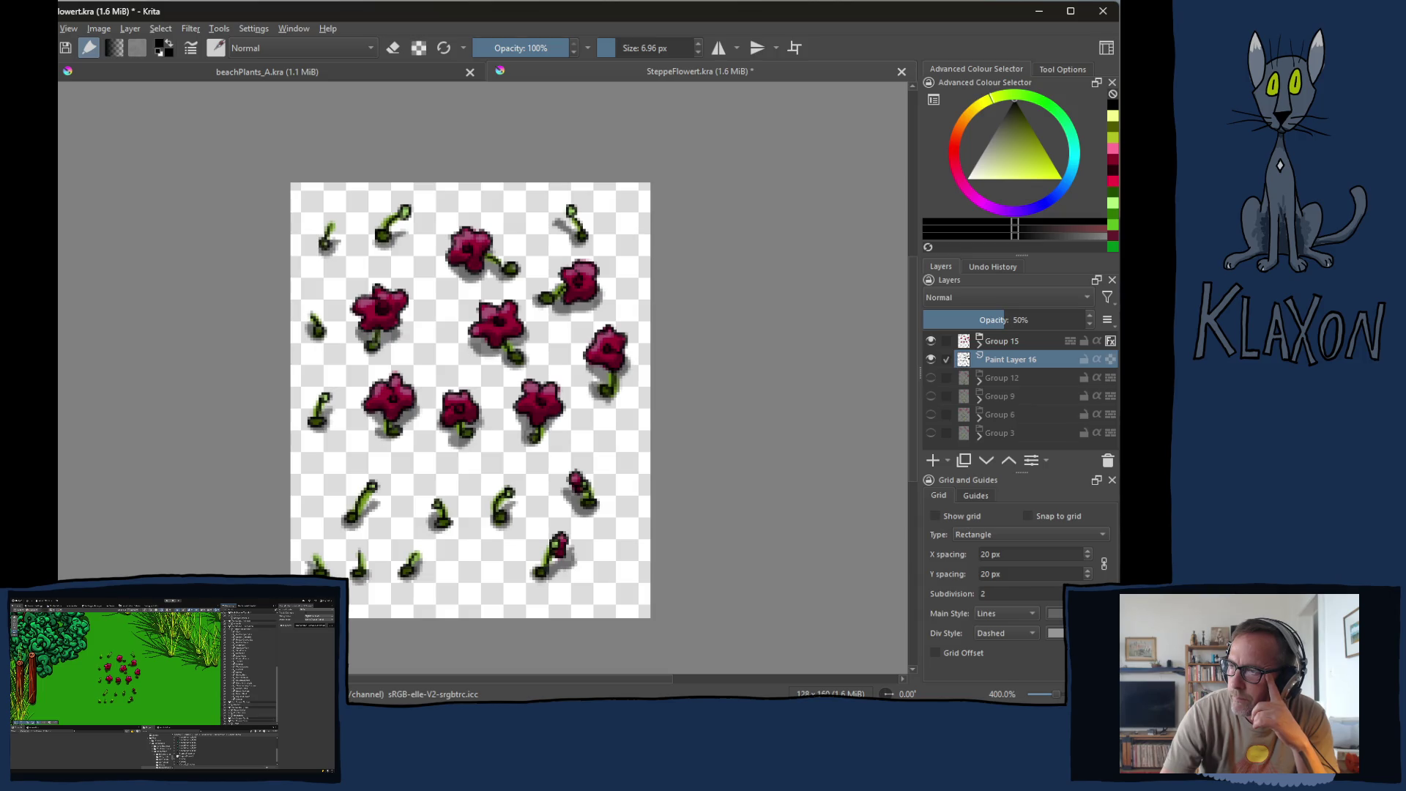
# Step: Expand Group 15, select Paint Layer 14 then 13, and pick yellow-green as the painting colour
pyautogui.click(979, 343)
pyautogui.click(1025, 360)
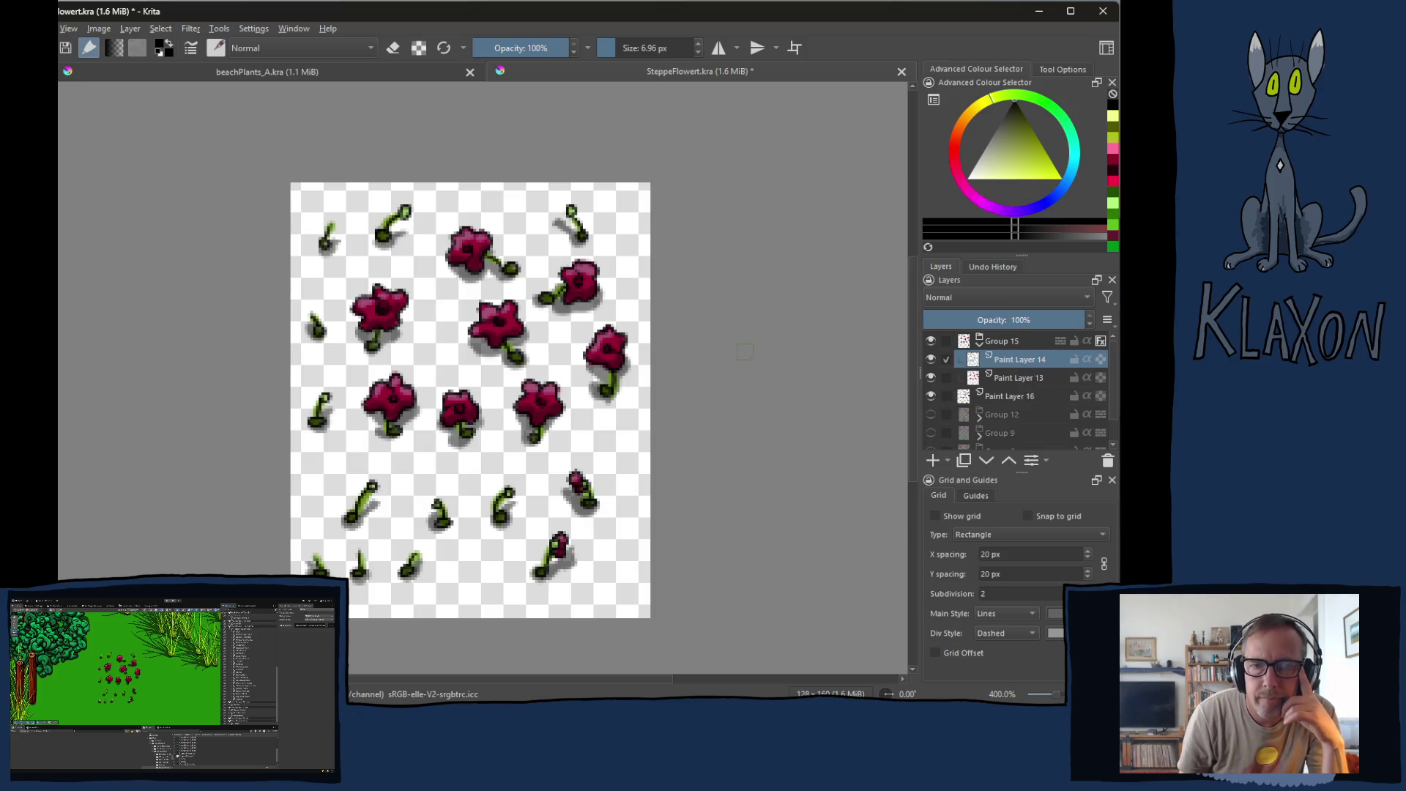
pyautogui.rightClick(378, 227)
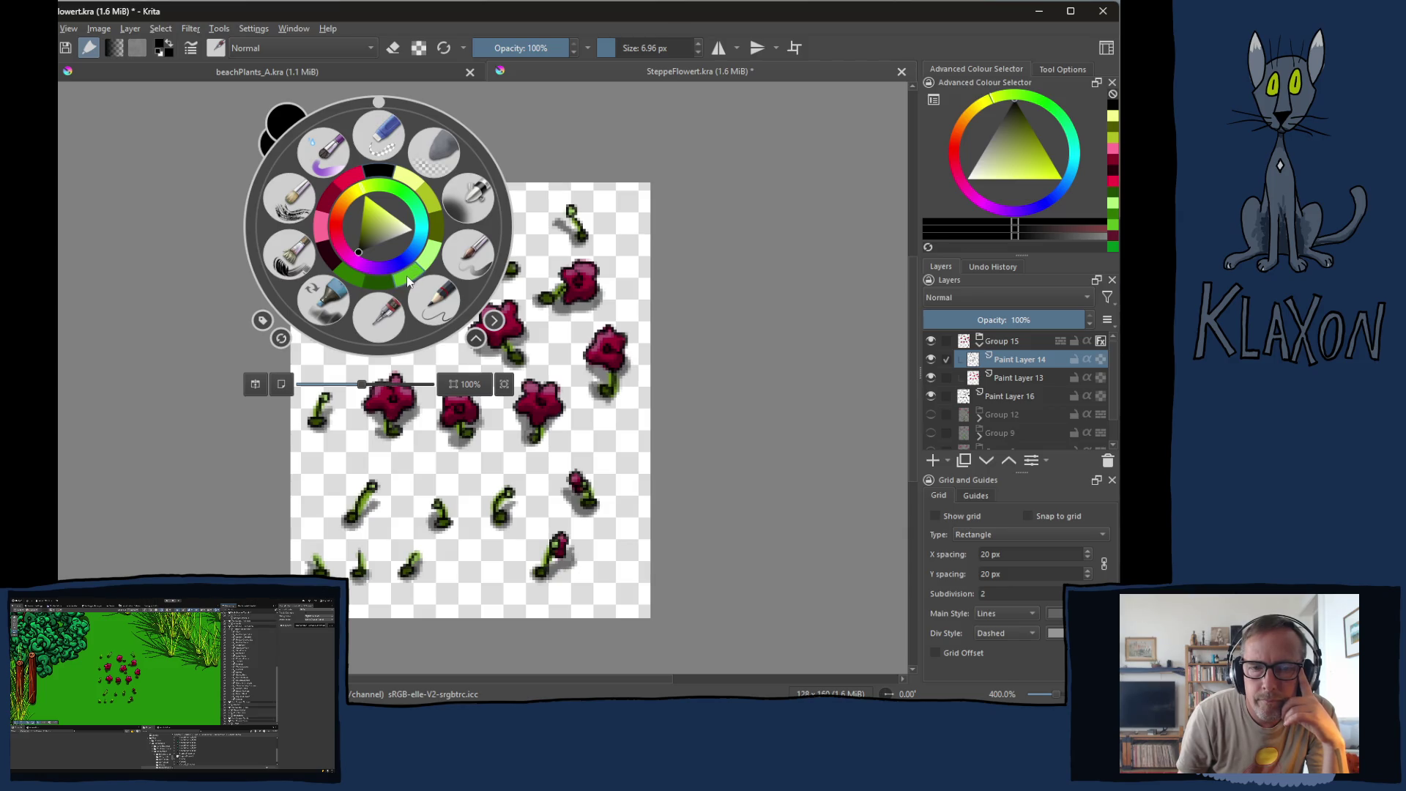
pyautogui.click(432, 205)
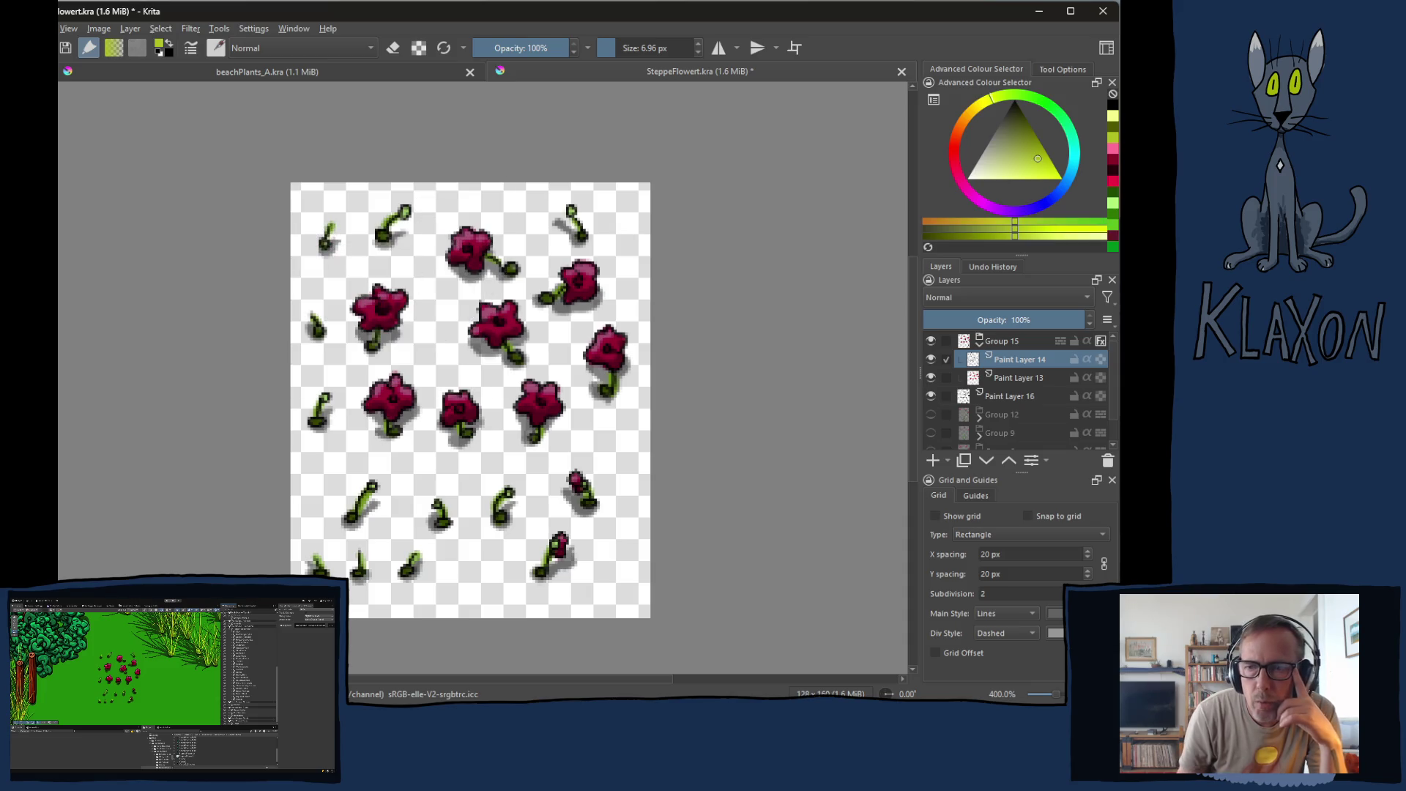
pyautogui.click(1020, 378)
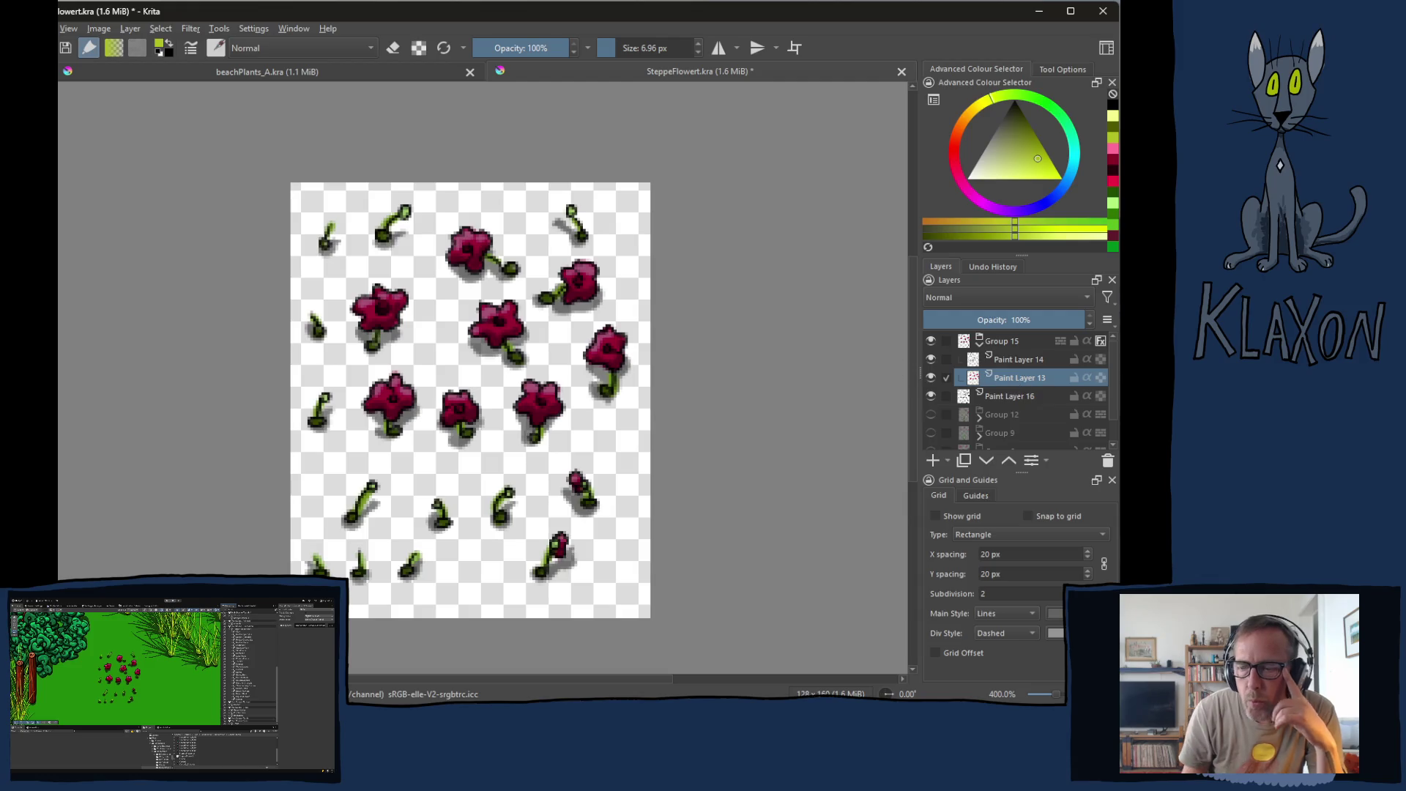
pyautogui.press('+')
pyautogui.press('+')
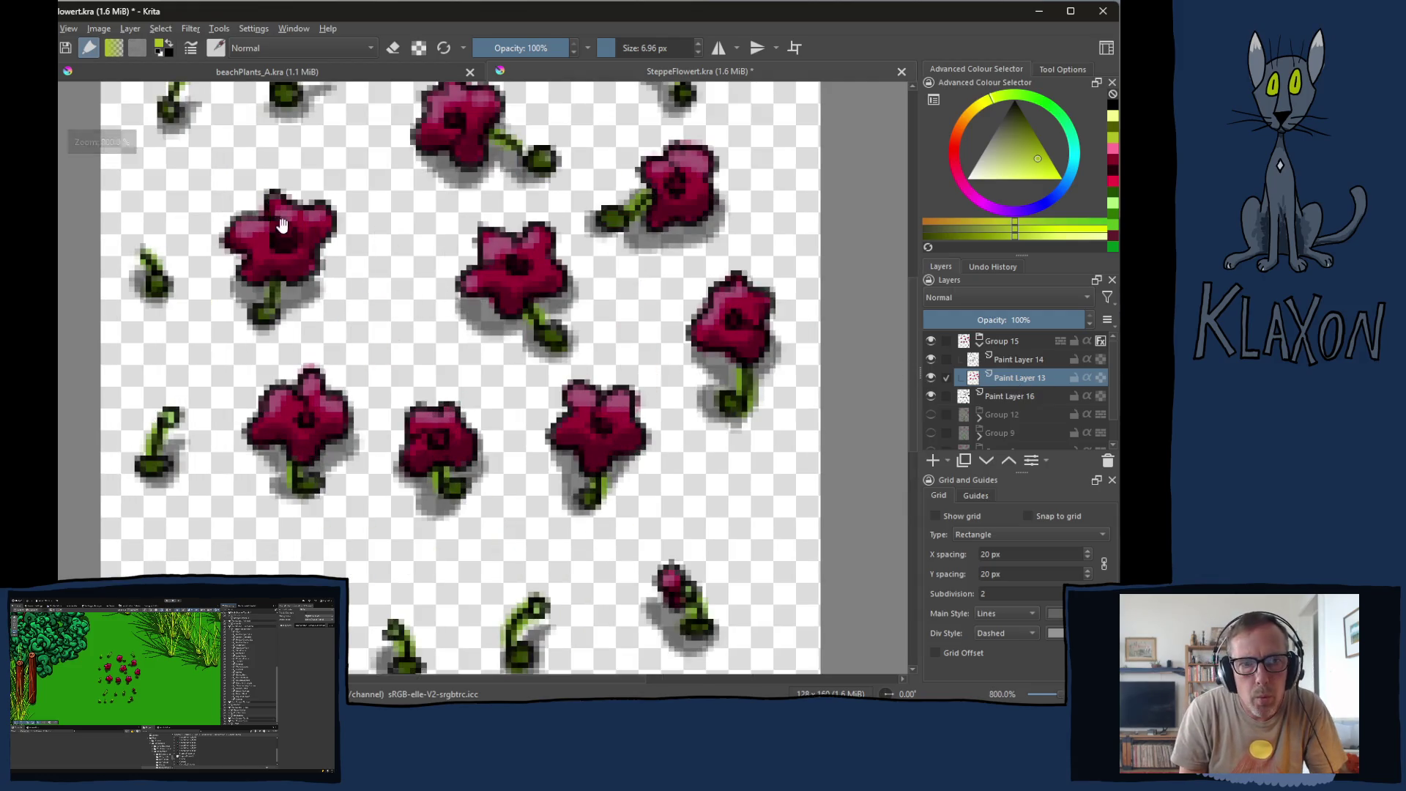
pyautogui.moveTo(282, 225); pyautogui.dragTo(300, 344)
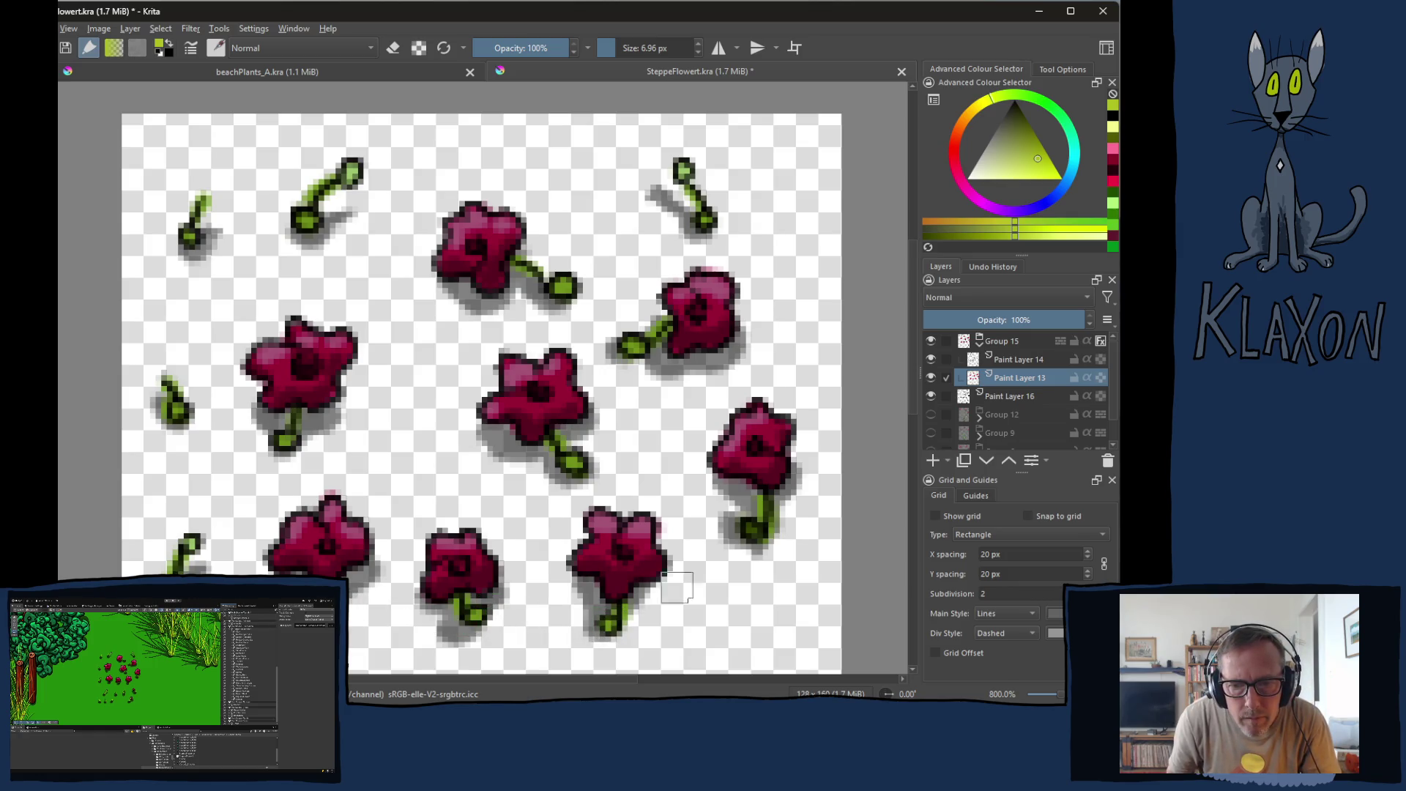
pyautogui.scroll(-5, 762, 516)
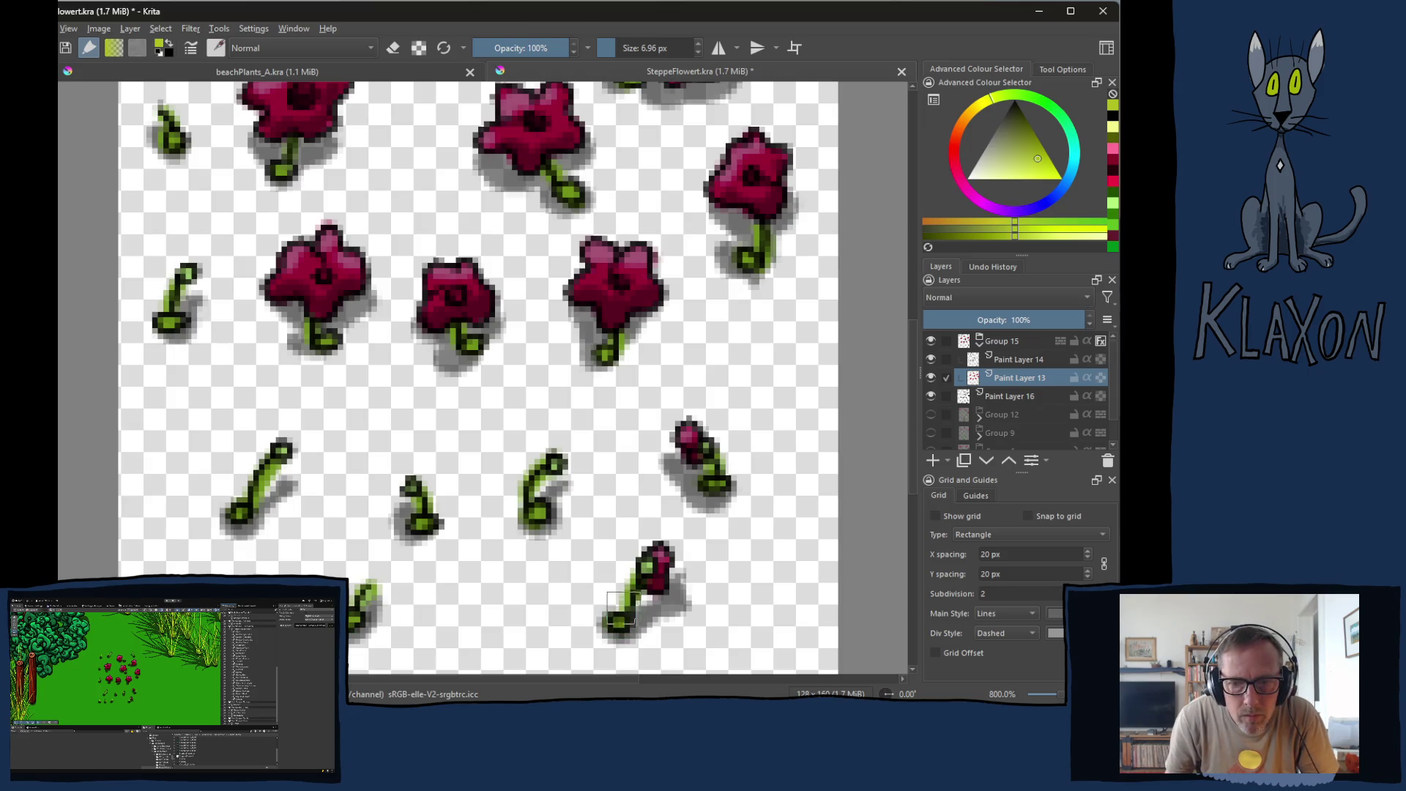
pyautogui.moveTo(620, 607)
pyautogui.mouseDown()
pyautogui.moveTo(581, 439)
pyautogui.moveTo(540, 377)
pyautogui.moveTo(537, 306)
pyautogui.mouseUp()
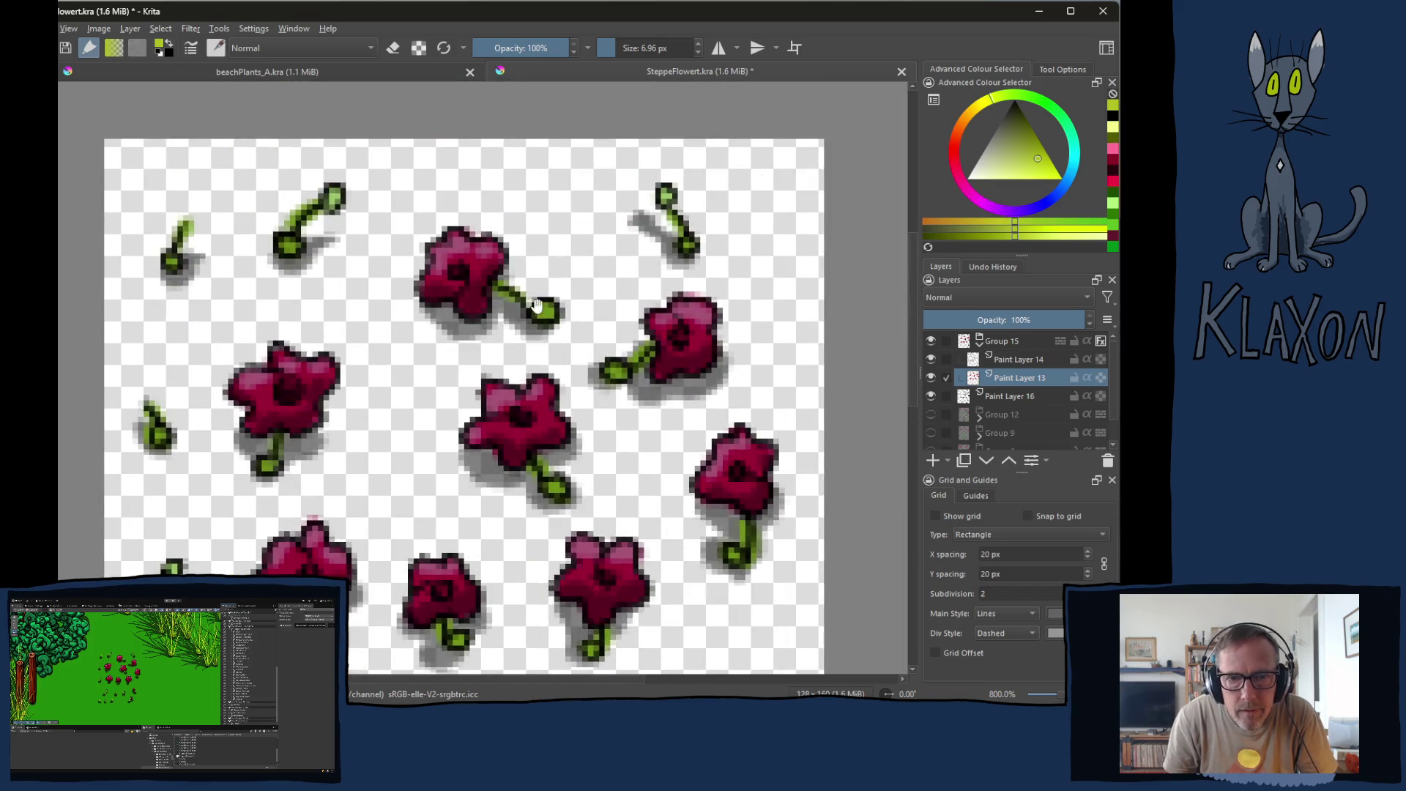
pyautogui.rightClick(513, 327)
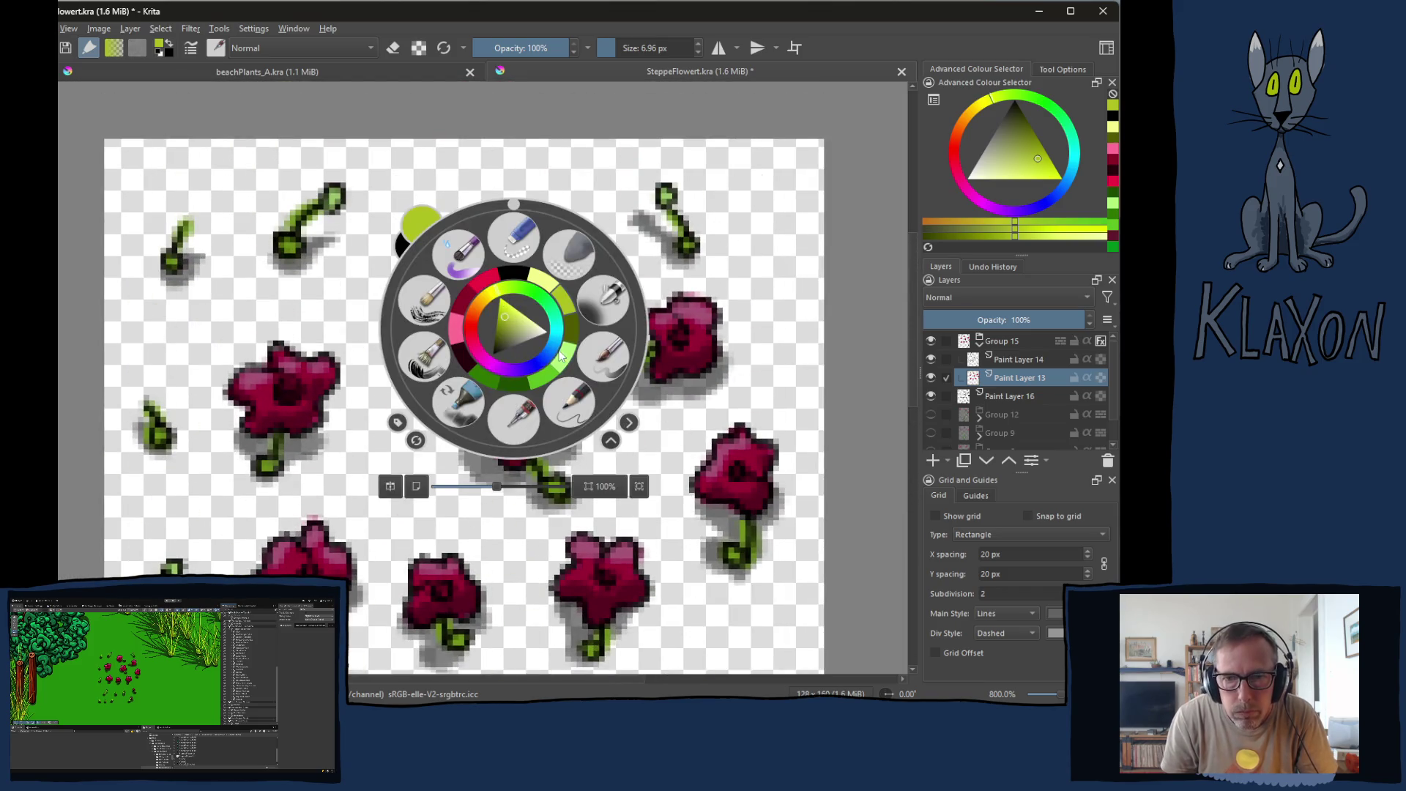
# Step: Pick a pale green and small brush, then dab light highlights onto the sprout leaves
pyautogui.click(534, 292)
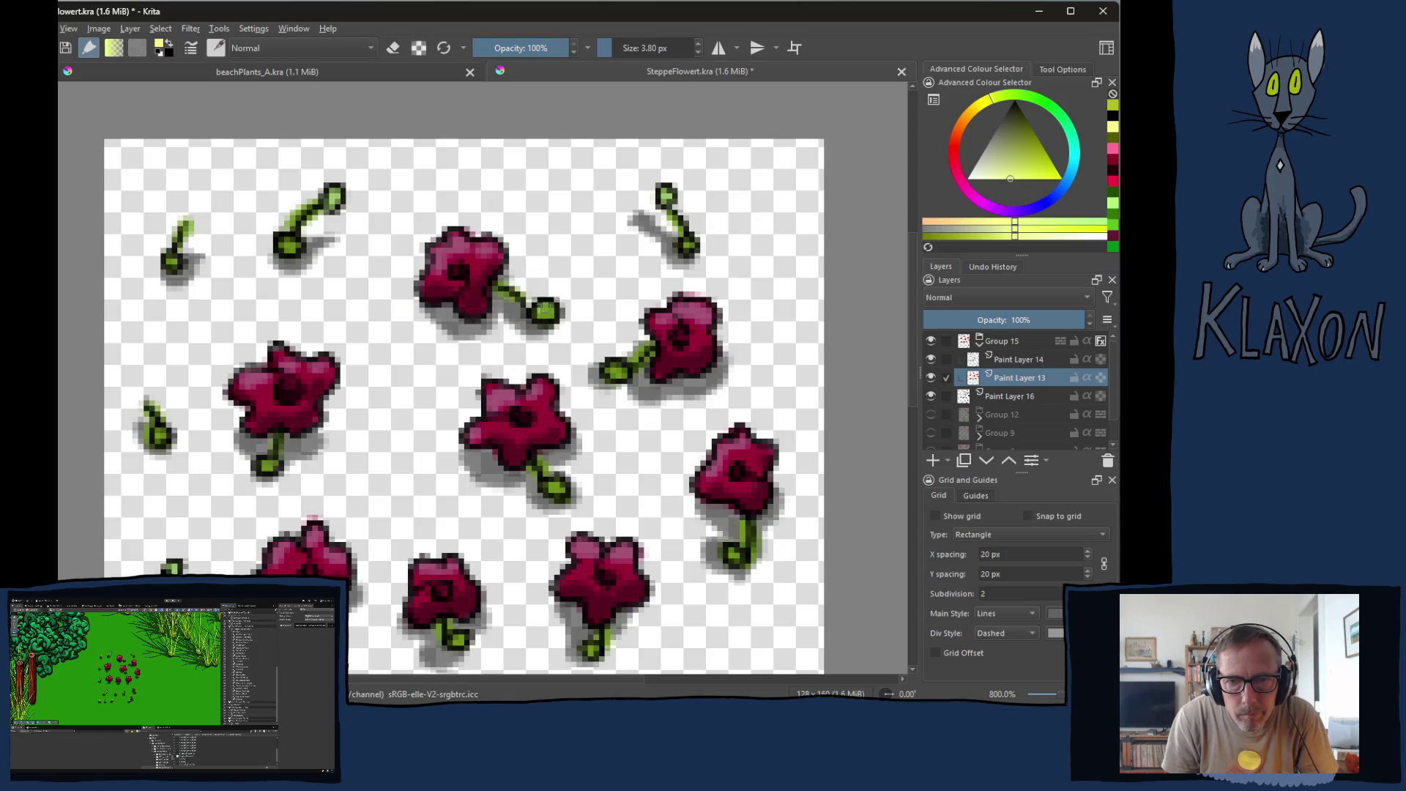
pyautogui.click(545, 308)
pyautogui.click(613, 369)
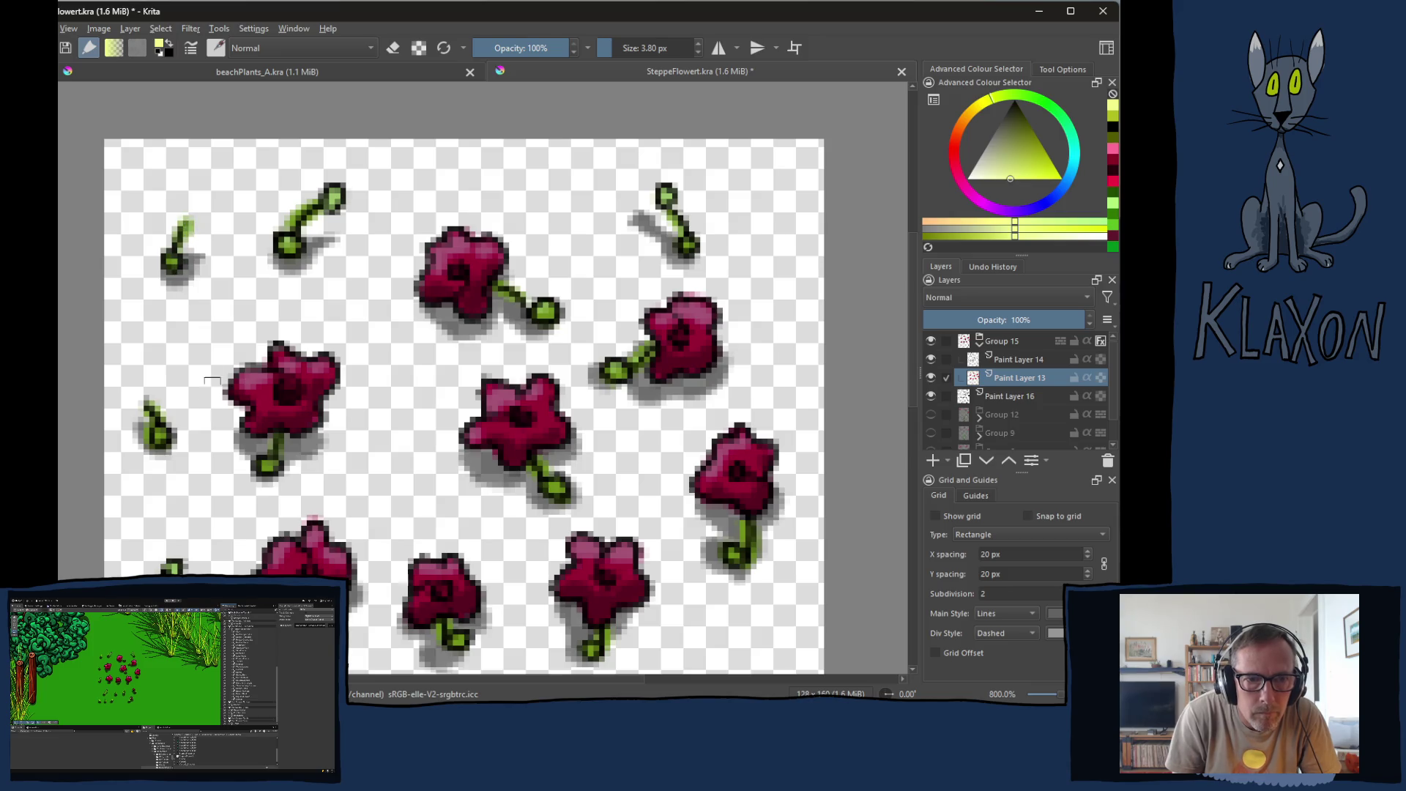
pyautogui.click(157, 428)
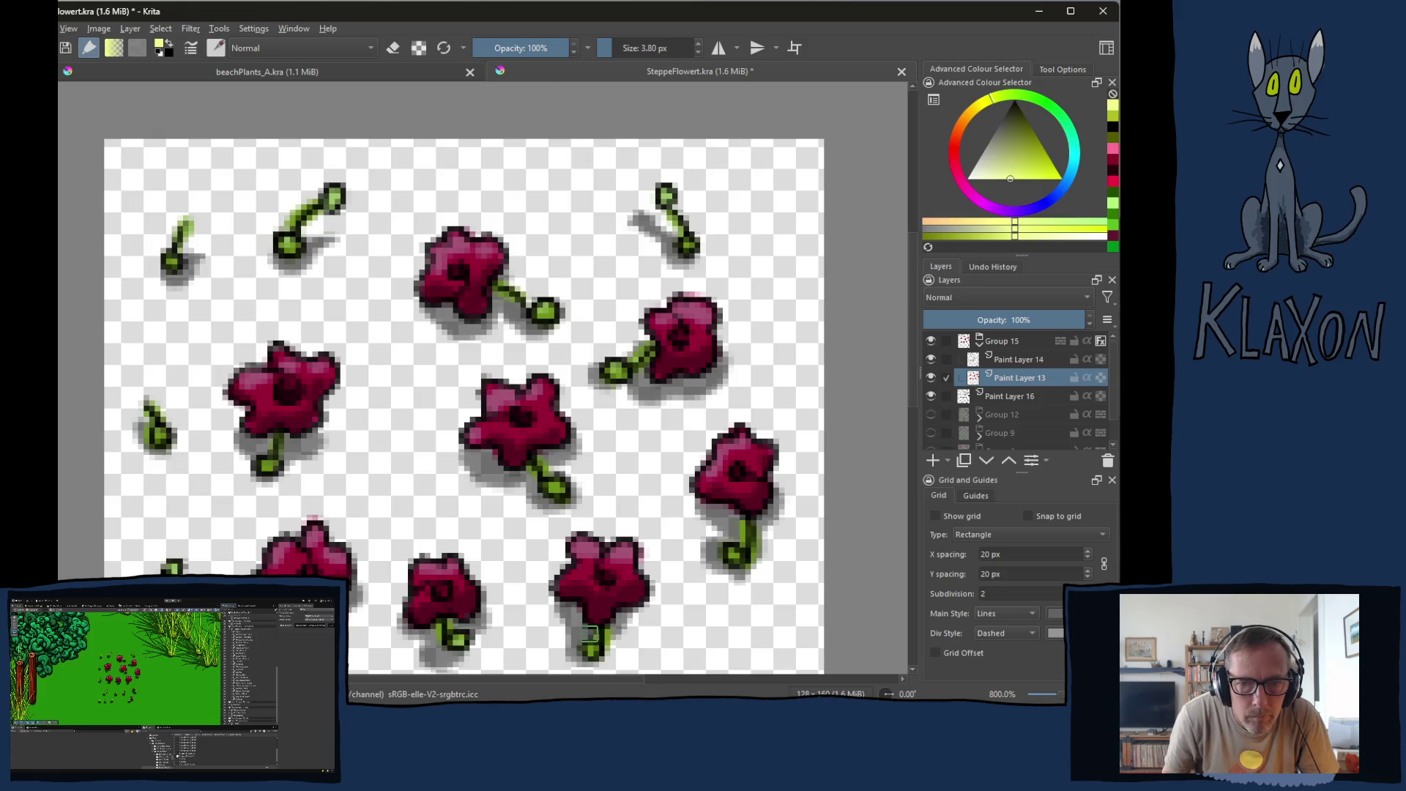
# Step: Move to the lower sprouts and erase a pale strip to thin one stem
pyautogui.moveTo(591, 647); pyautogui.dragTo(597, 370)
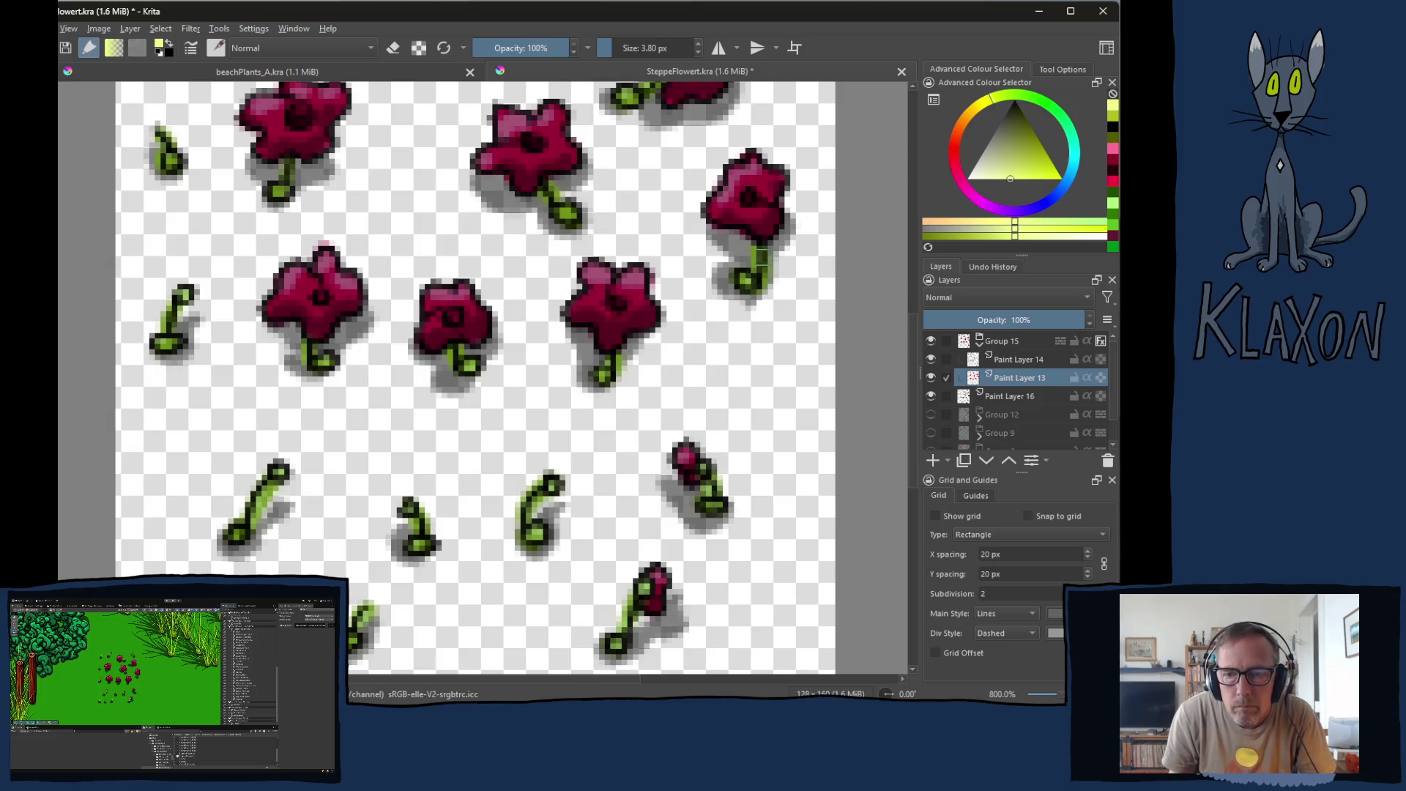
pyautogui.moveTo(401, 227); pyautogui.dragTo(398, 381)
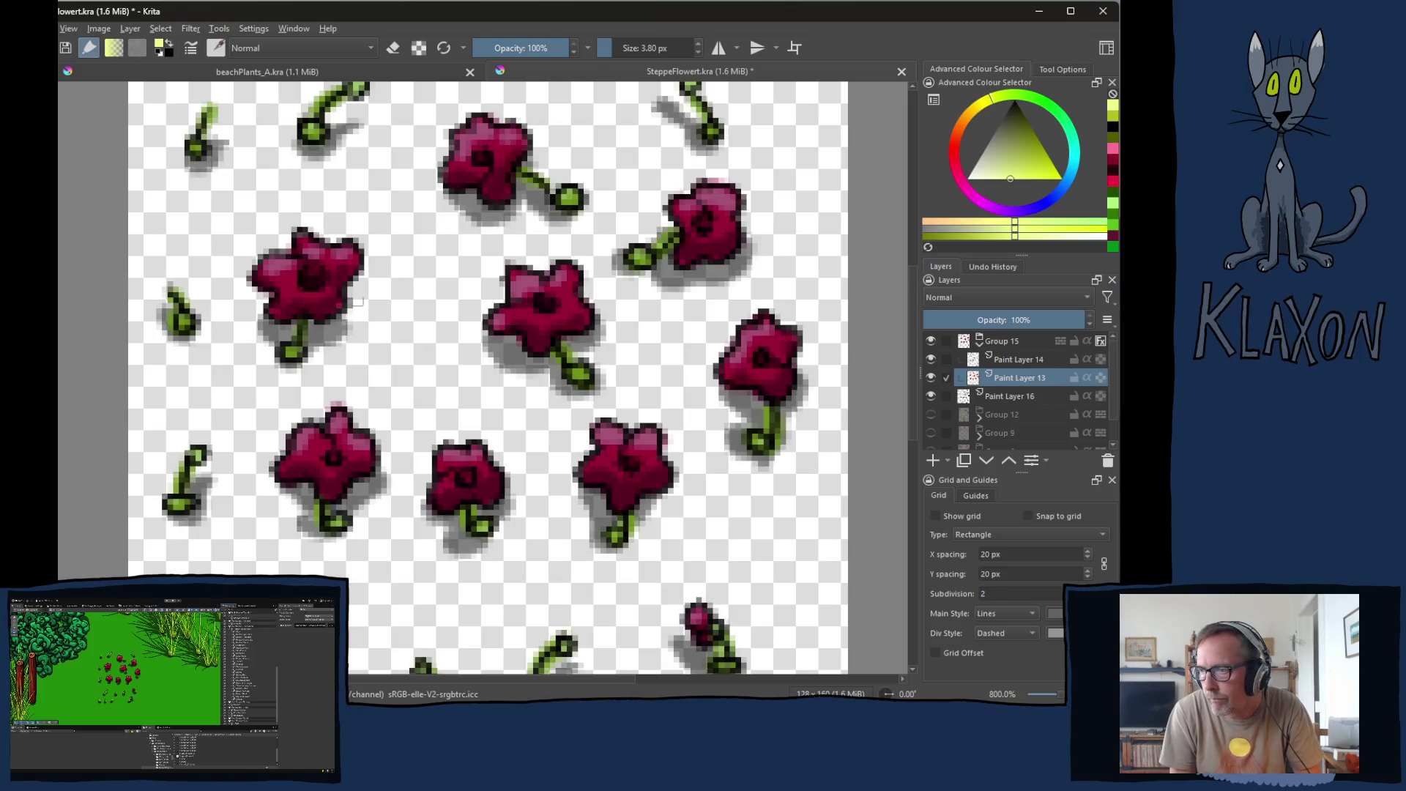
pyautogui.moveTo(388, 242)
pyautogui.mouseDown()
pyautogui.moveTo(384, 338)
pyautogui.moveTo(413, 196)
pyautogui.mouseUp()
pyautogui.moveTo(337, 401); pyautogui.dragTo(311, 262)
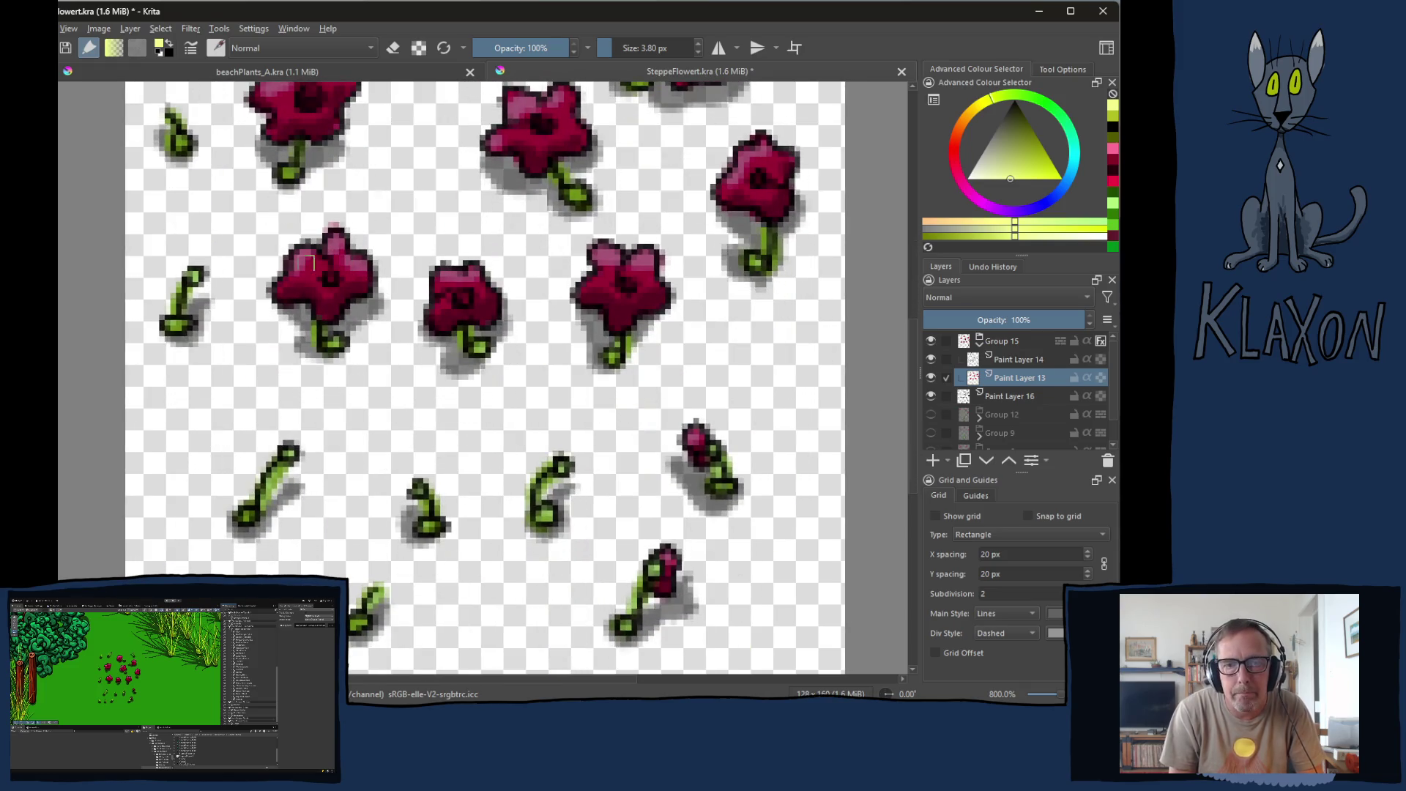
pyautogui.press('e')
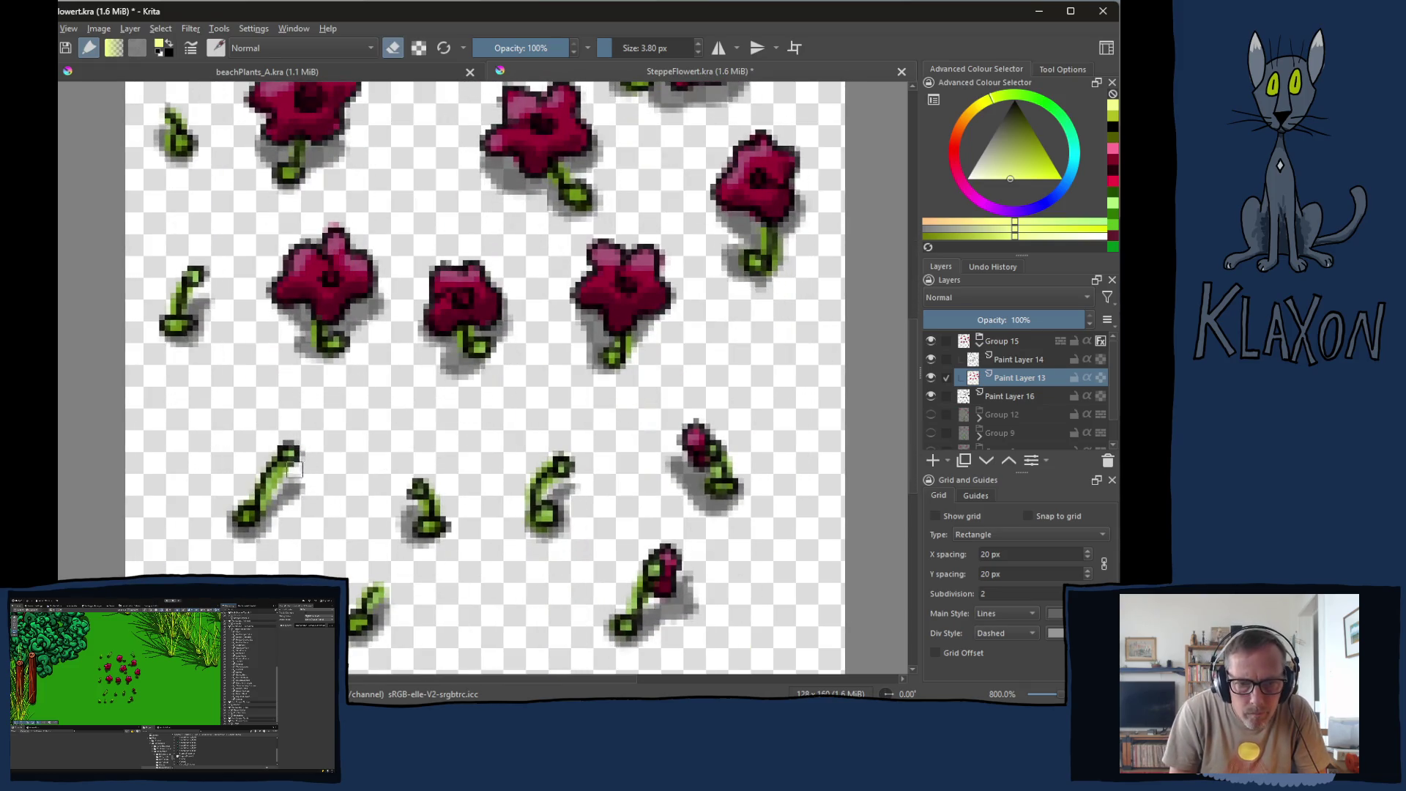
pyautogui.moveTo(288, 468)
pyautogui.mouseDown()
pyautogui.moveTo(278, 514)
pyautogui.moveTo(293, 498)
pyautogui.mouseUp()
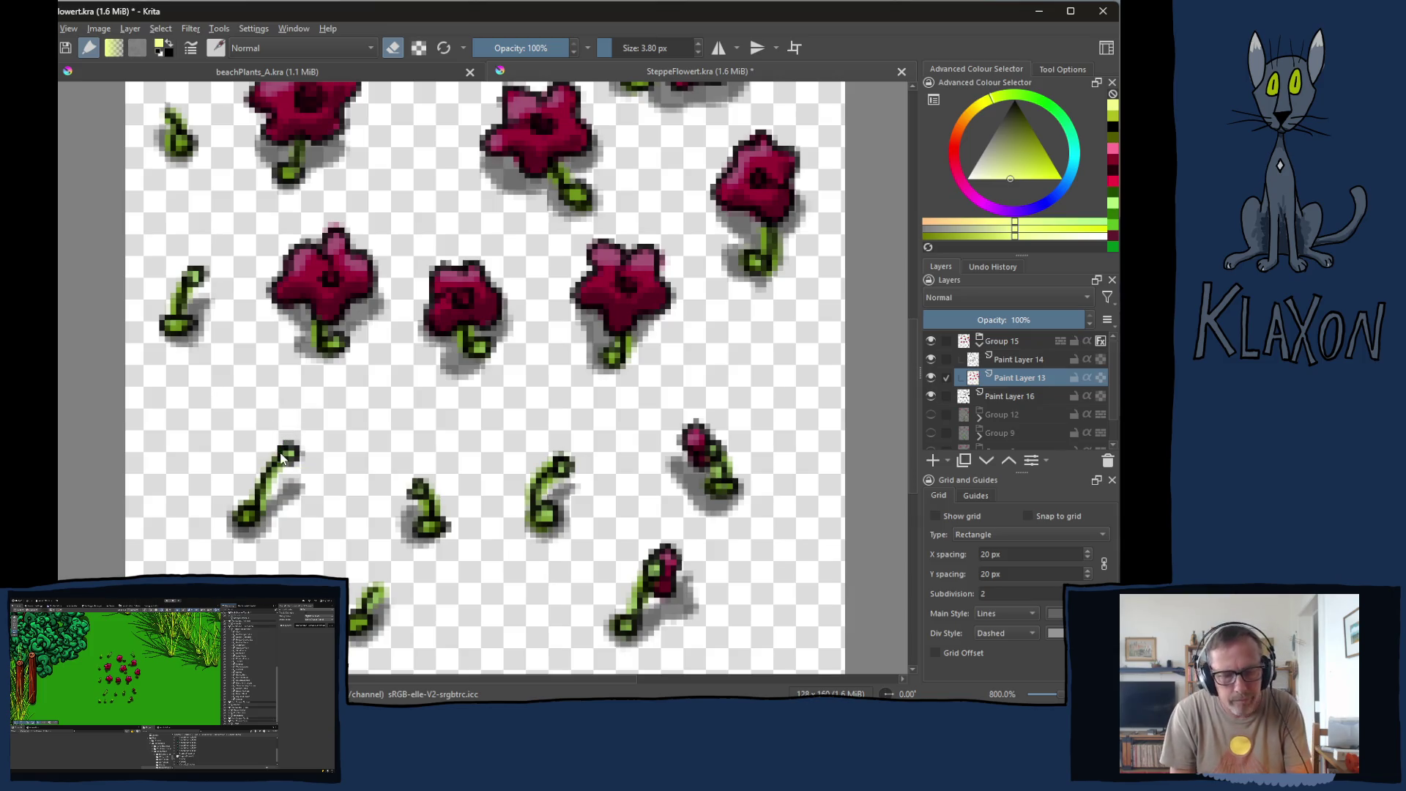
# Step: Export the flower sheet over SteppeFlower_A.png, confirming the replace and accepting the PNG options
pyautogui.hotkey('ctrl', 'shift', 'e')
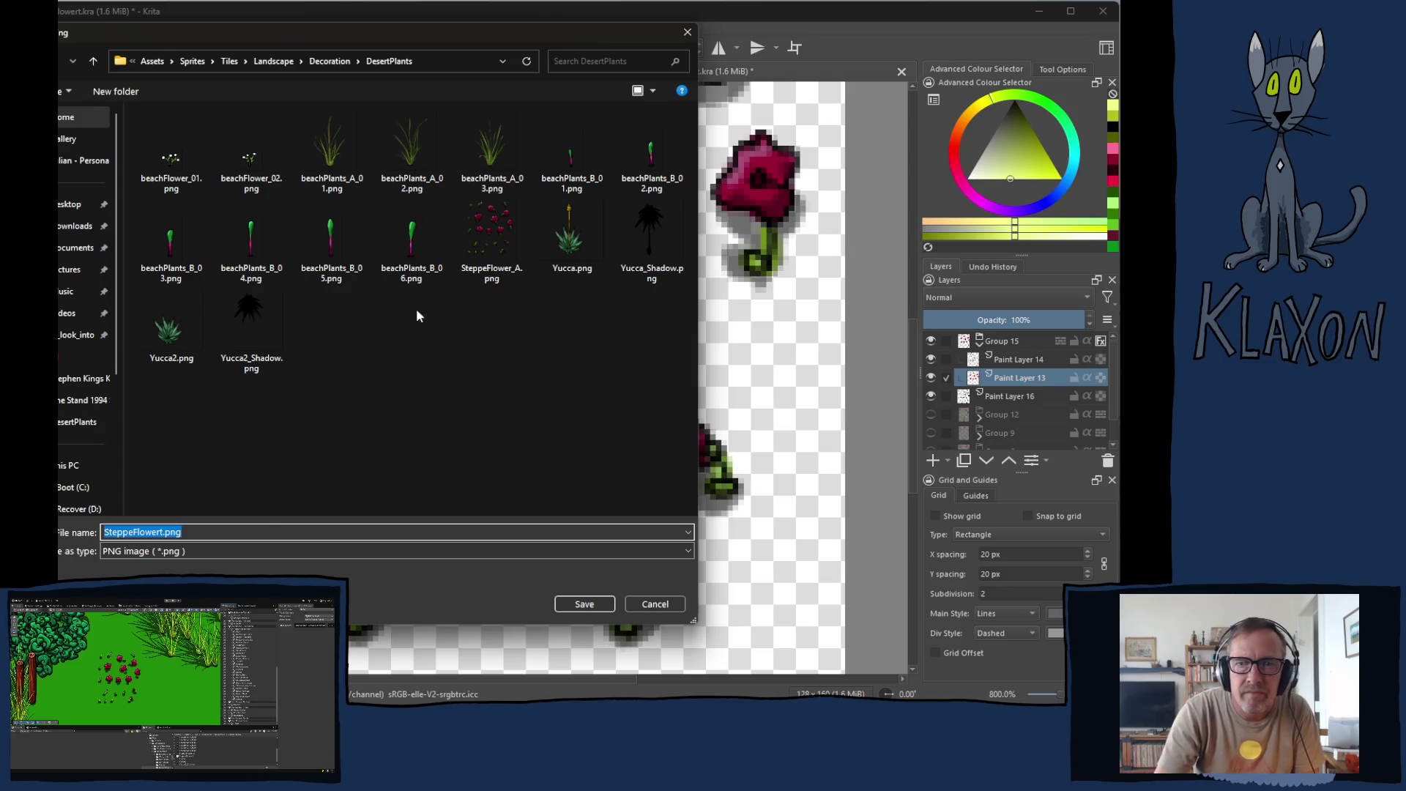
pyautogui.click(469, 243)
pyautogui.click(564, 609)
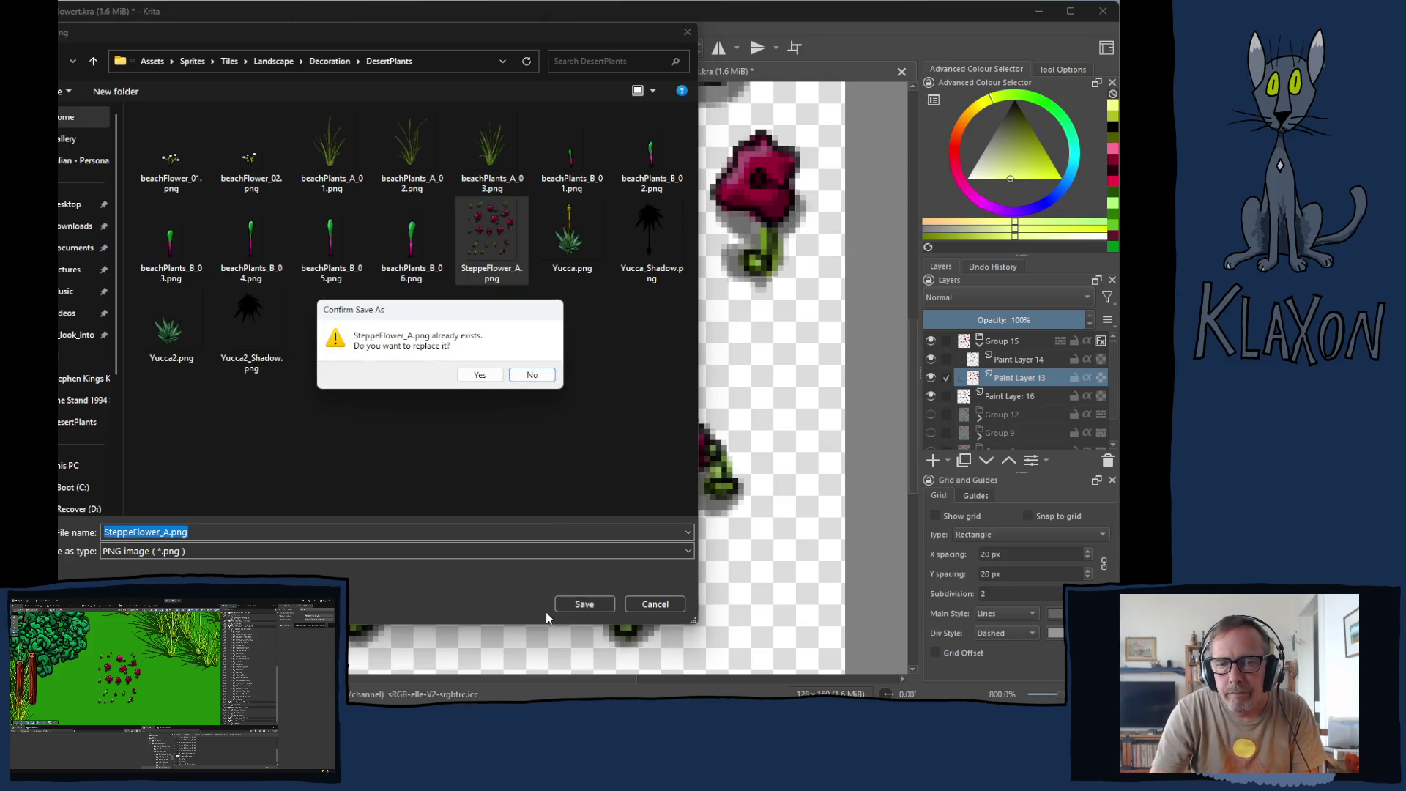
pyautogui.click(480, 374)
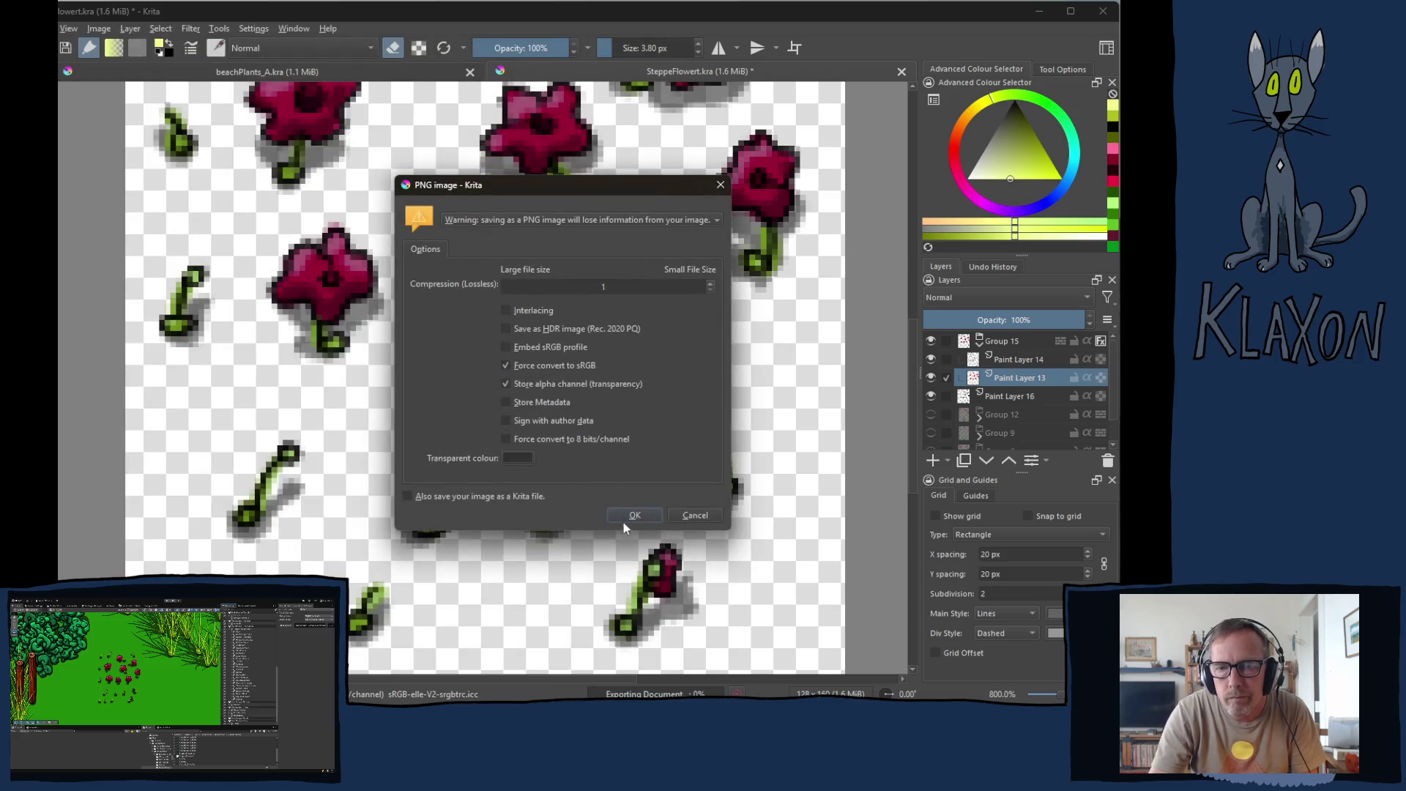
pyautogui.click(624, 518)
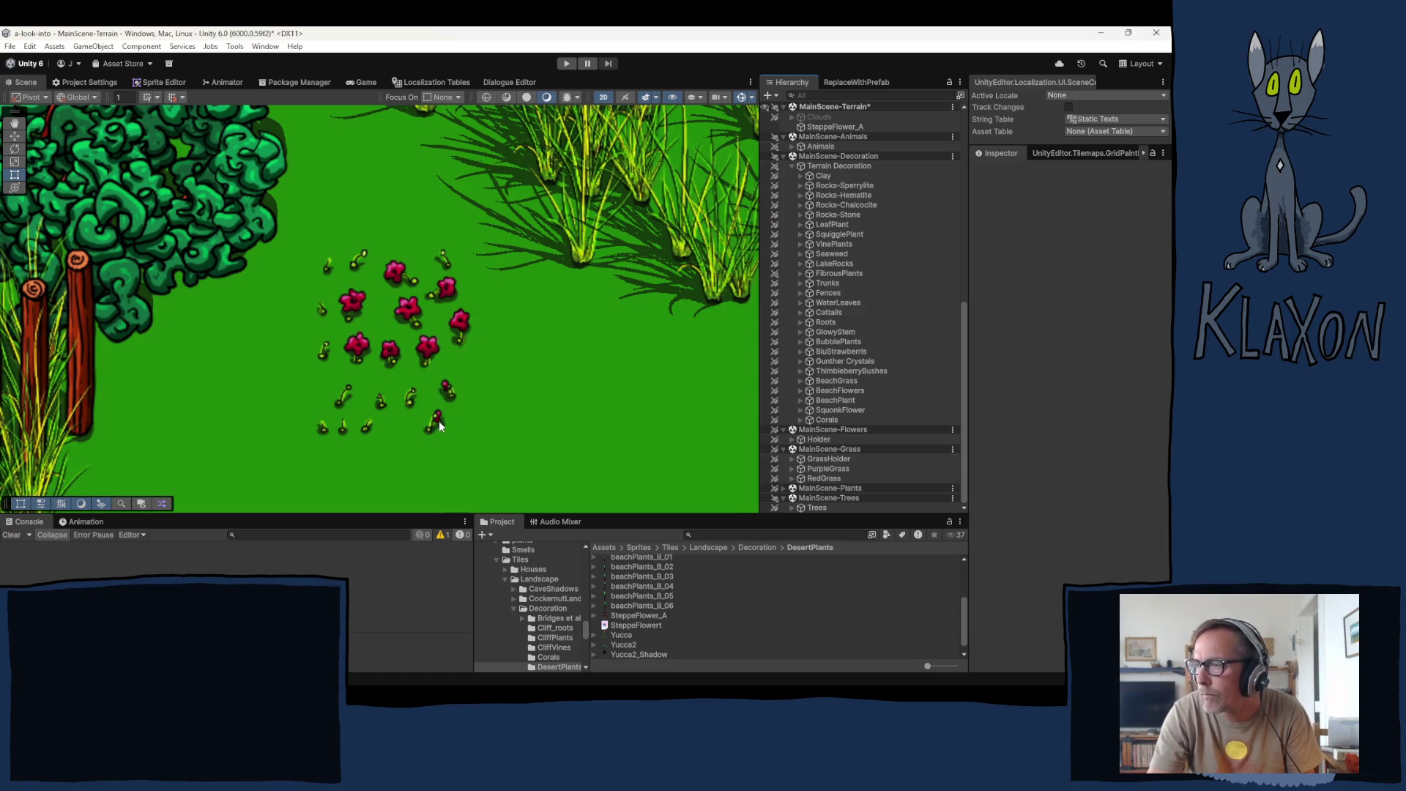
pyautogui.scroll(-8, 432, 417)
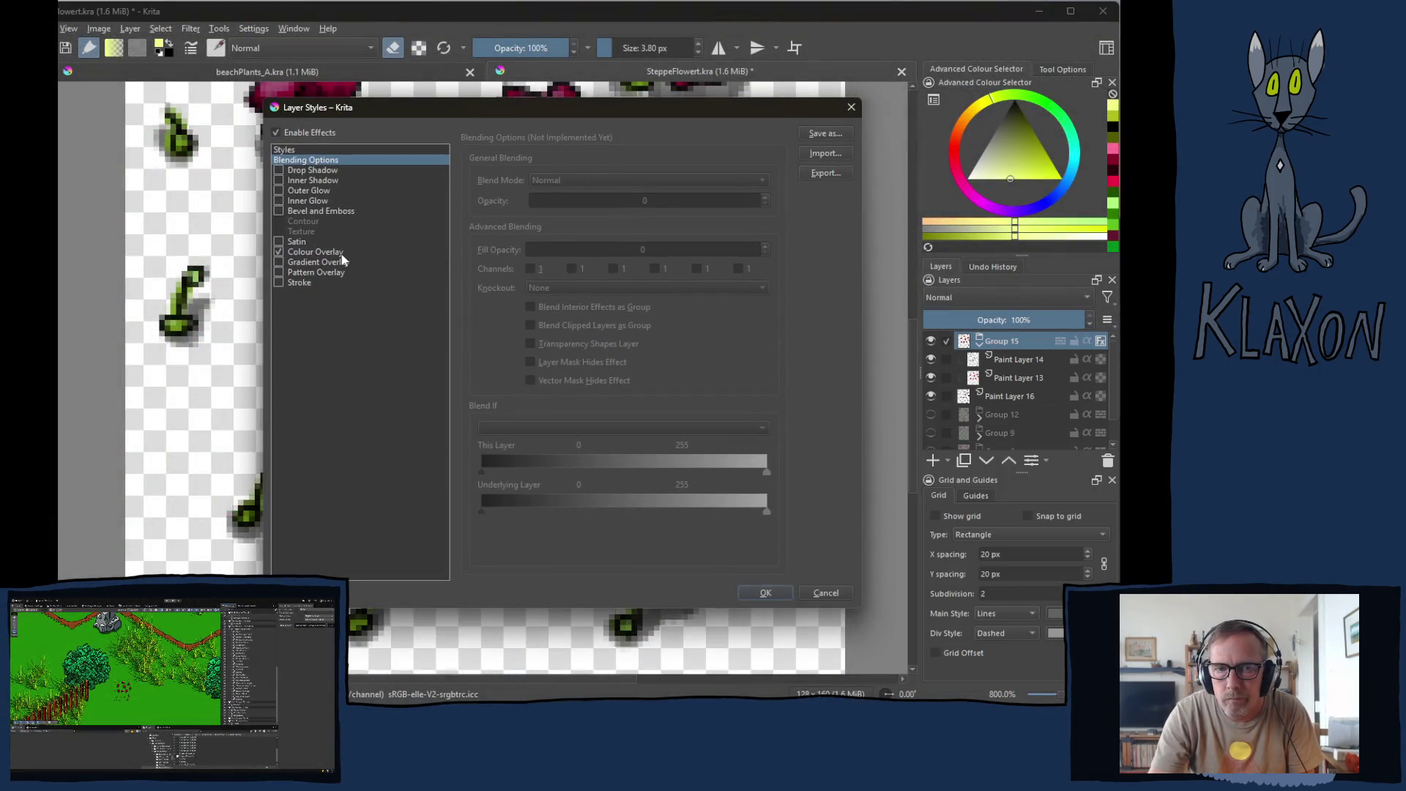
# Step: Apply a Multiply colour overlay at 55% opacity to the flower group
pyautogui.click(349, 253)
pyautogui.click(656, 200)
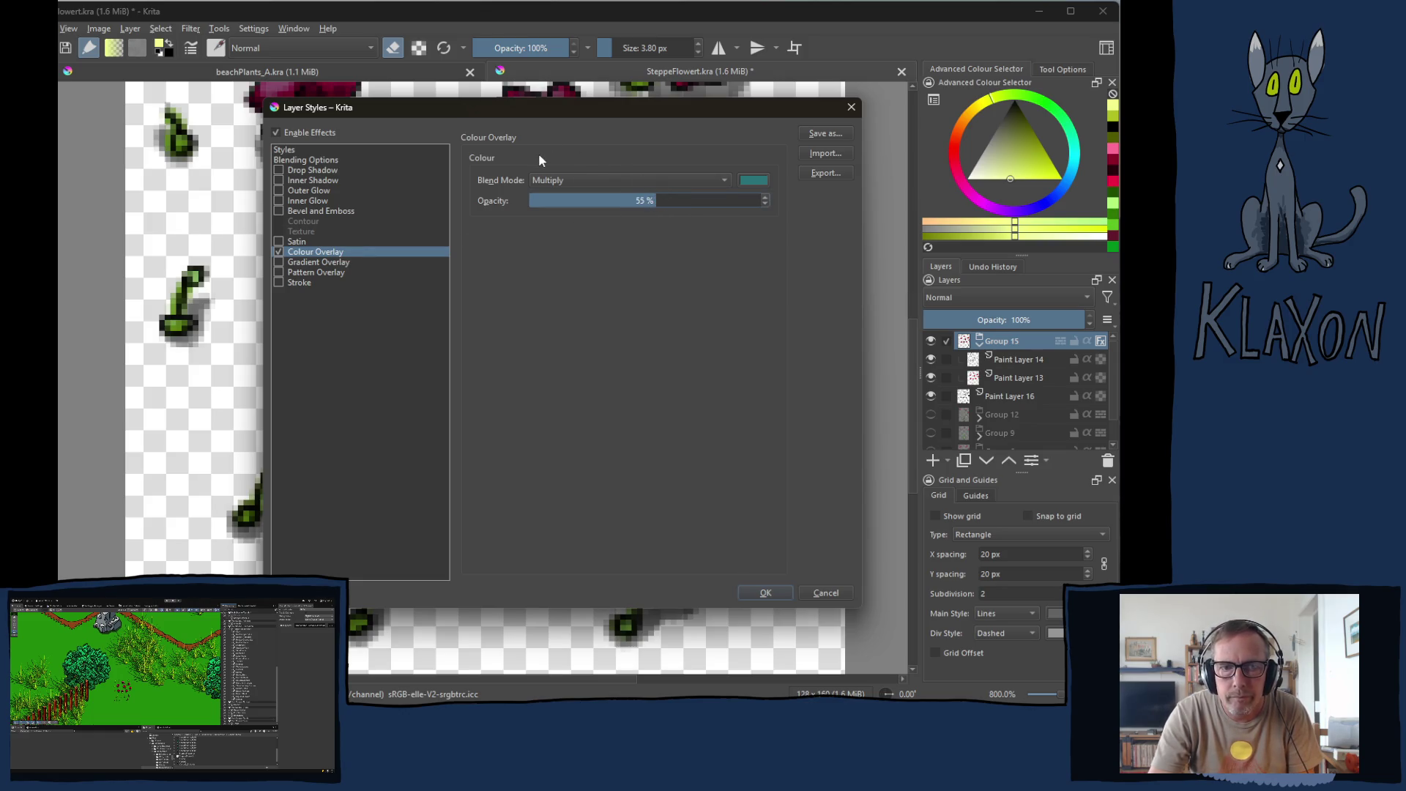
pyautogui.click(765, 592)
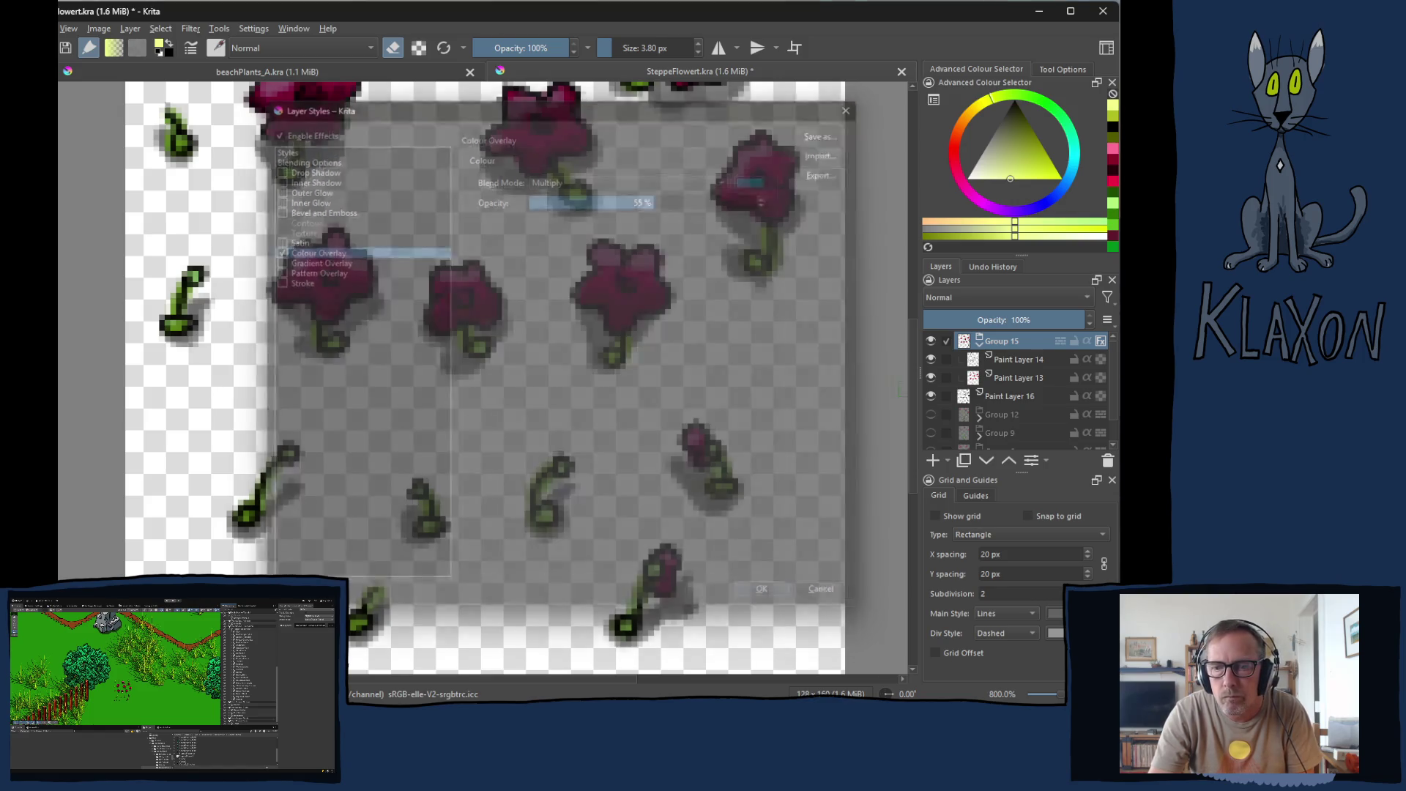
# Step: Re-export the tinted sheet over SteppeFlower_A.png, then switch to Unity
pyautogui.hotkey('ctrl', 's')
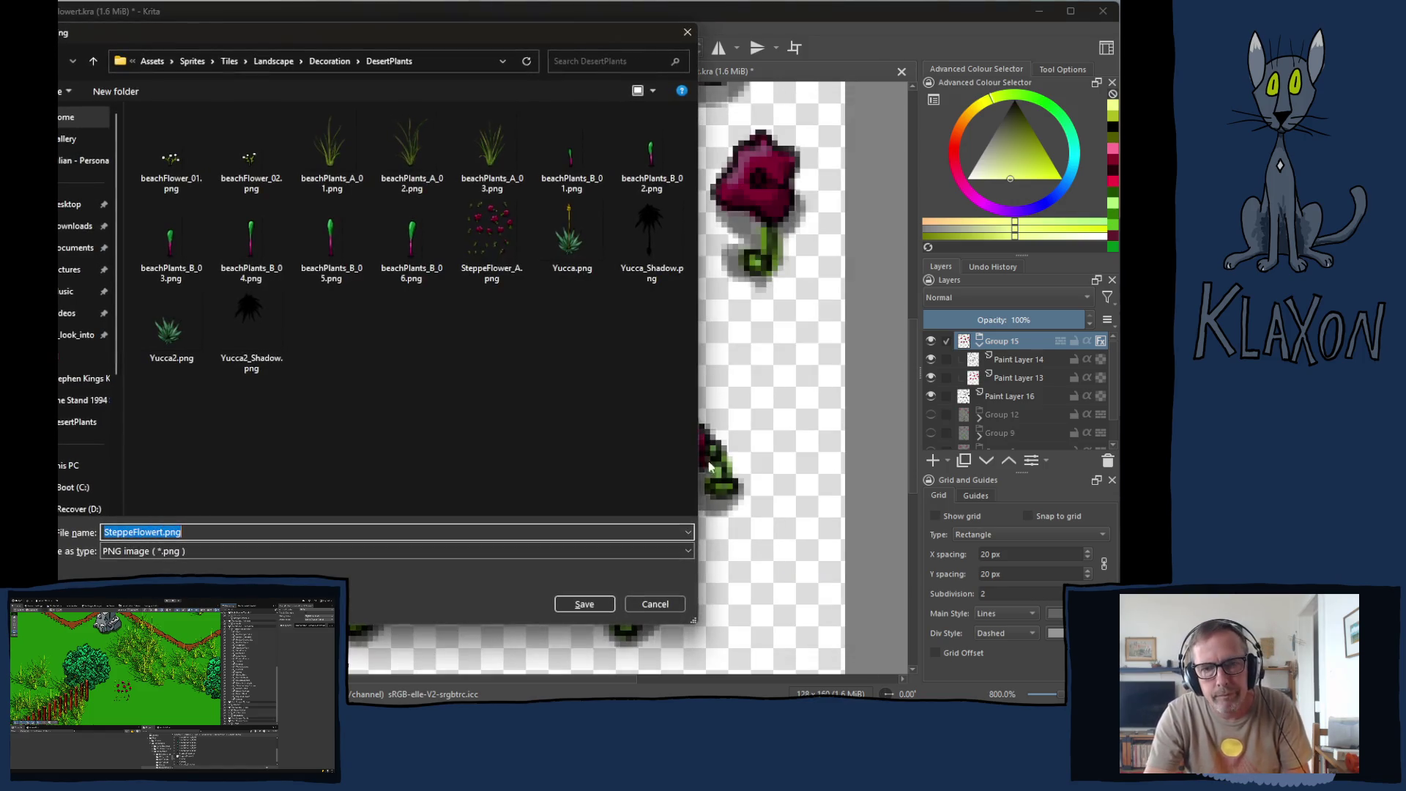
pyautogui.click(476, 222)
pyautogui.click(580, 599)
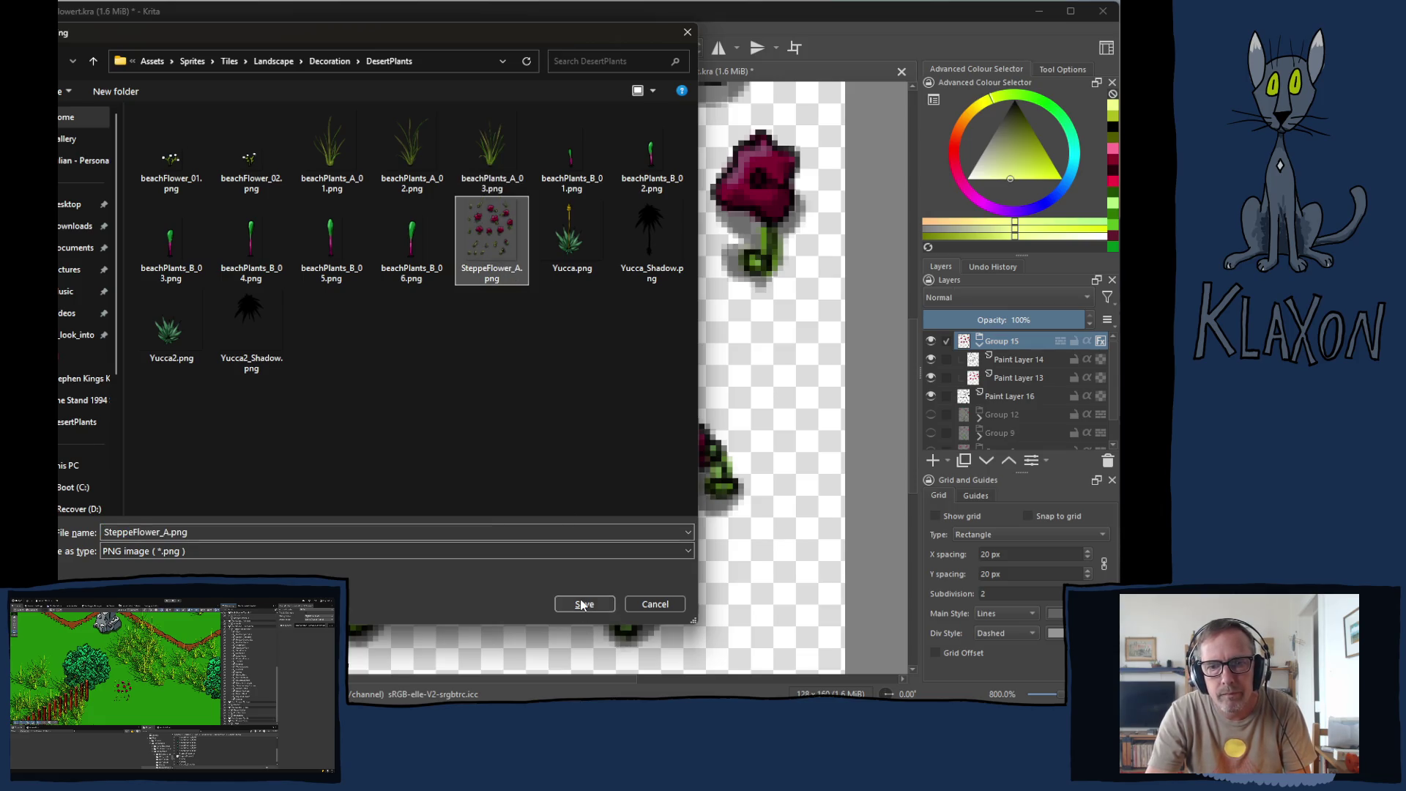
pyautogui.click(482, 376)
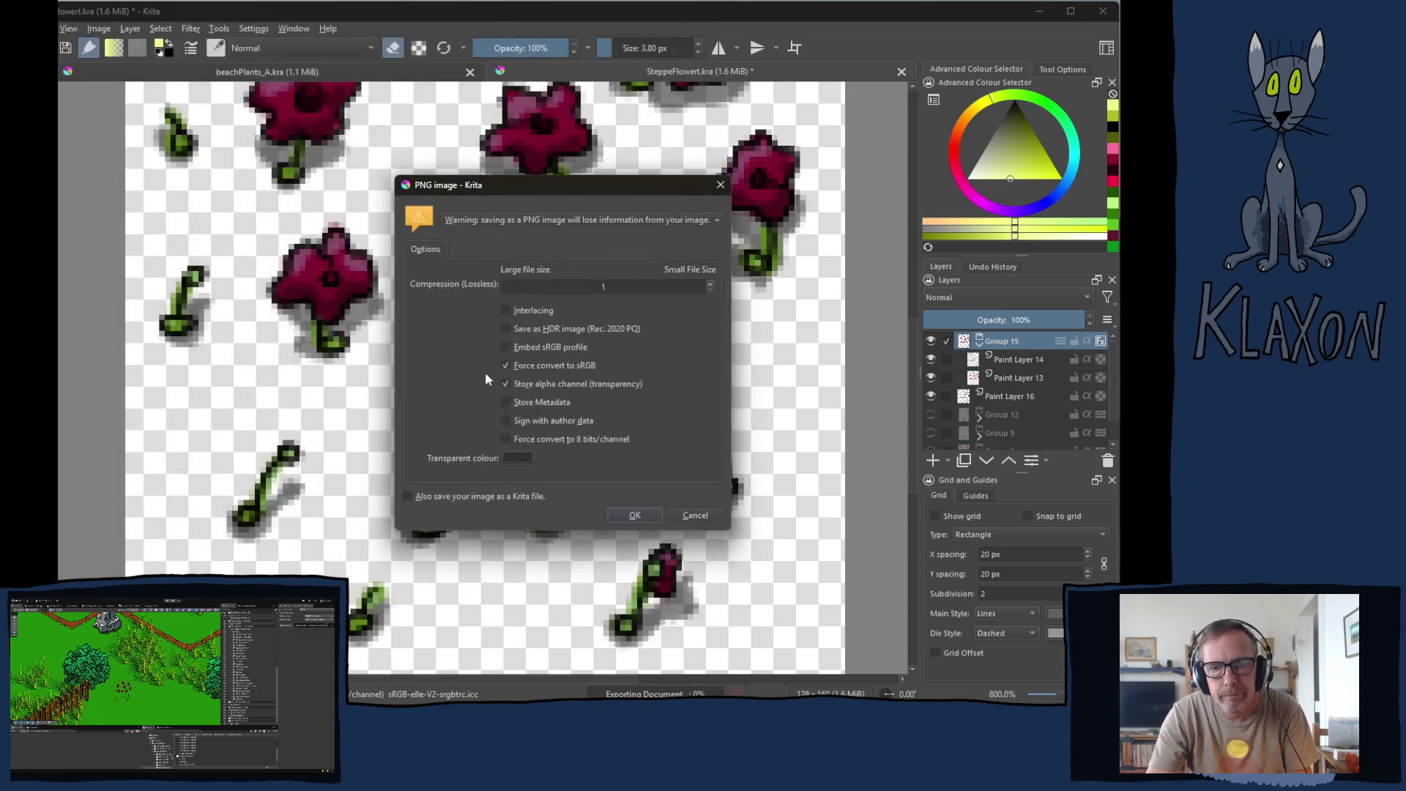
pyautogui.click(635, 514)
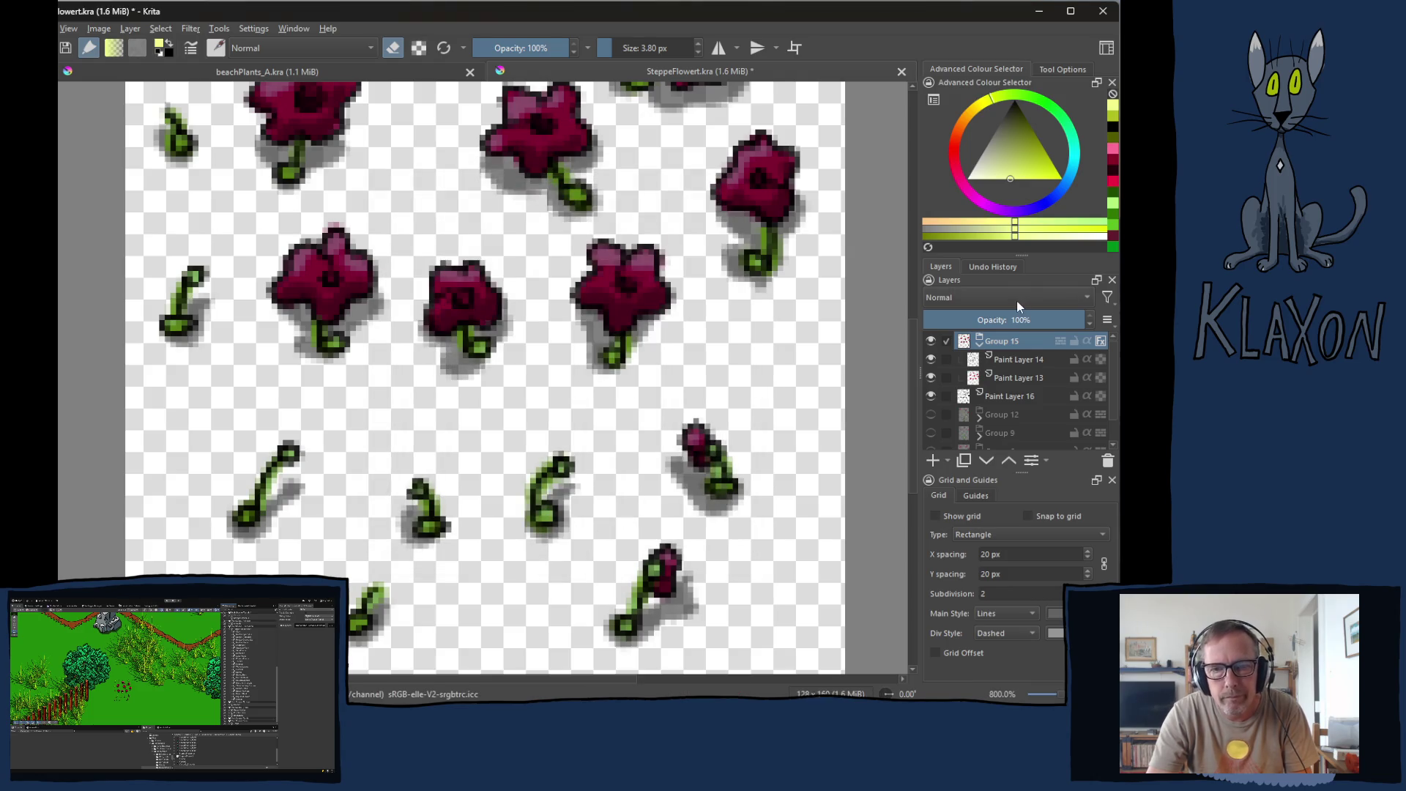
pyautogui.hotkey('alt', 'Tab')
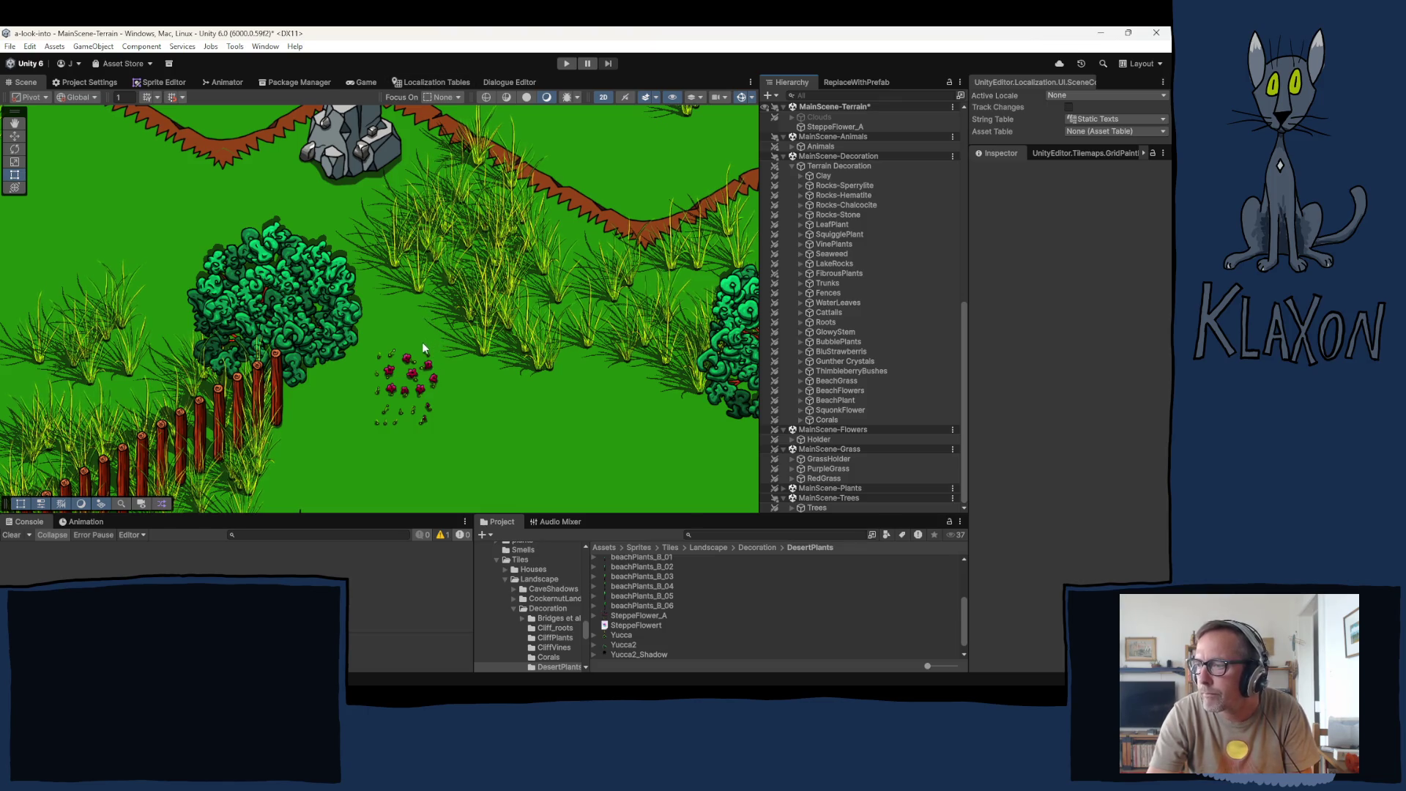
pyautogui.scroll(-5, 421, 344)
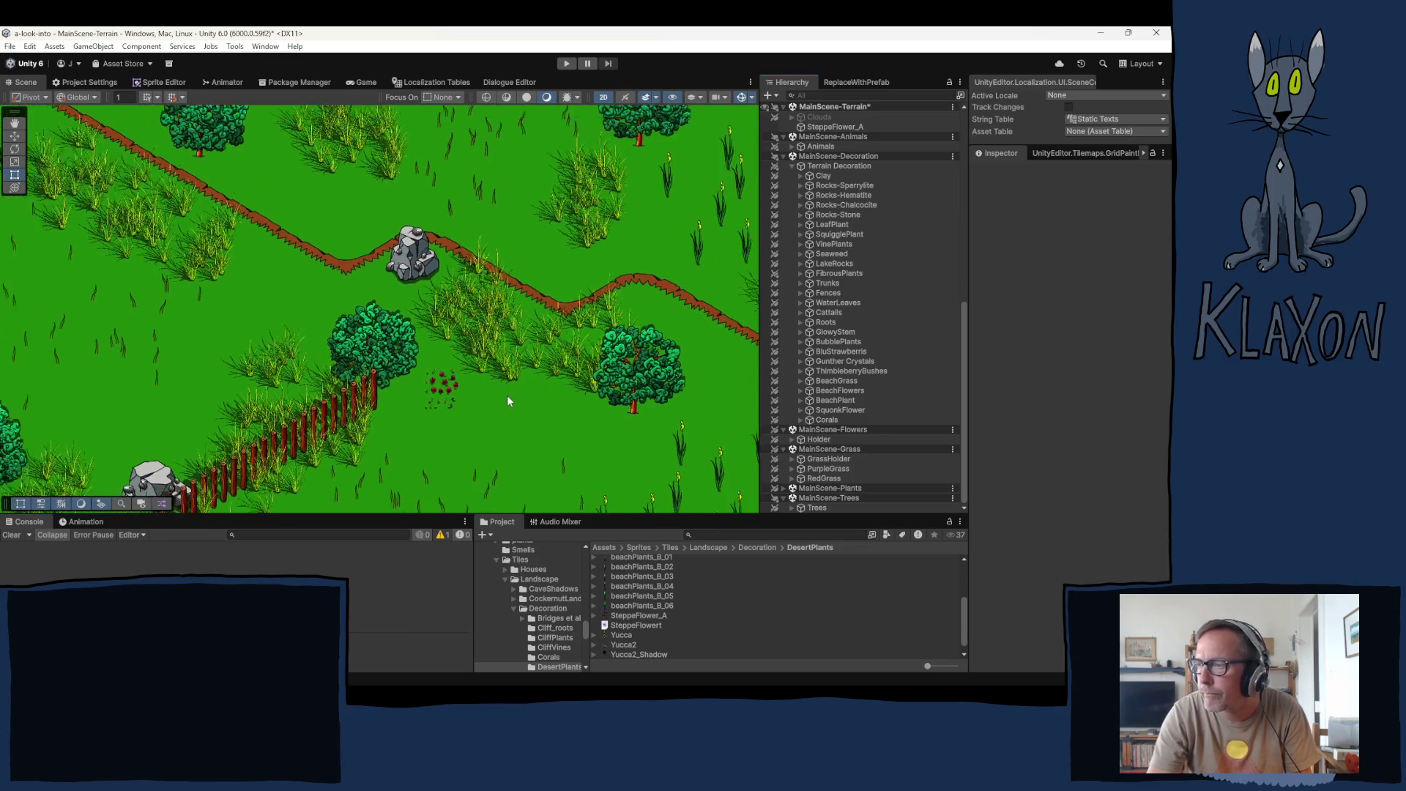
pyautogui.scroll(5, 470, 387)
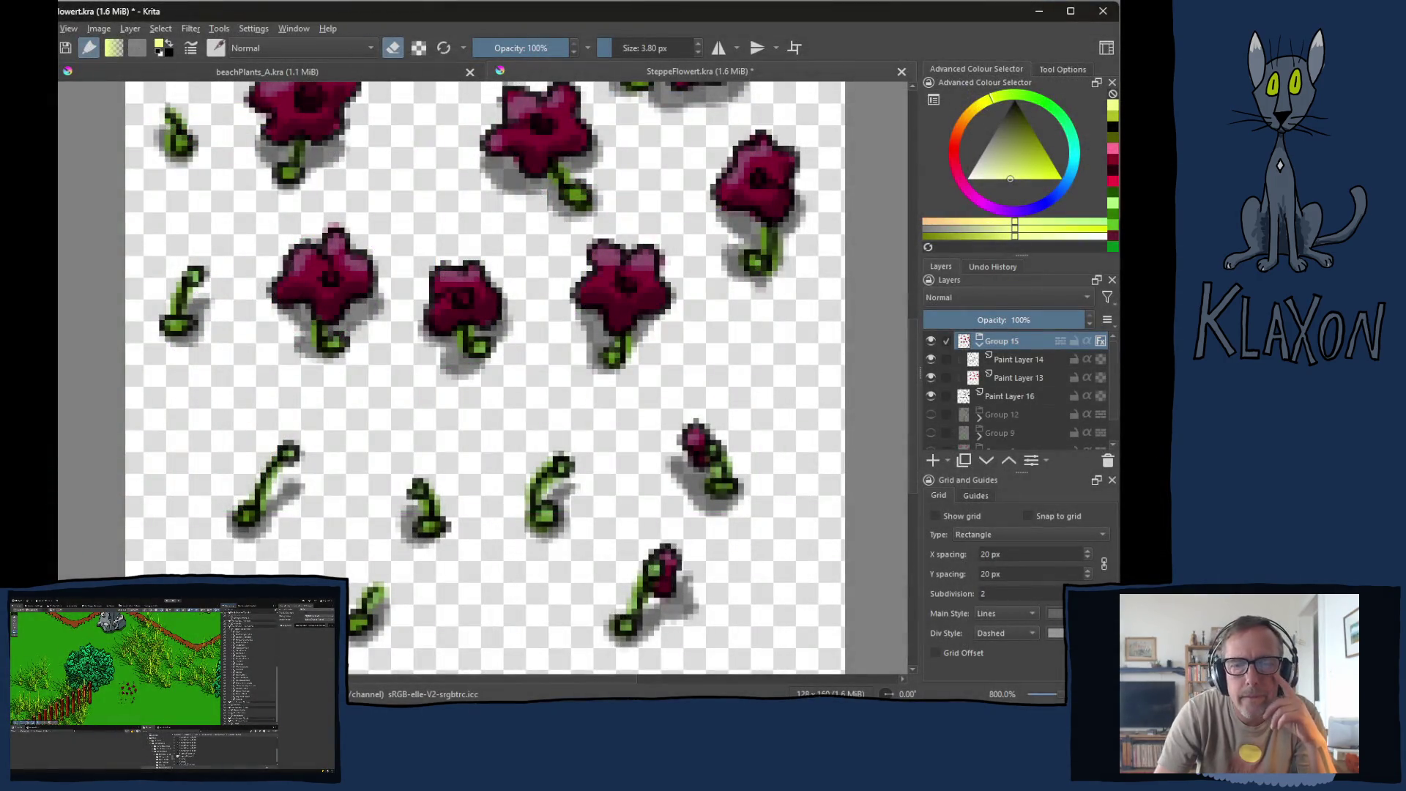
pyautogui.scroll(-6, 387, 458)
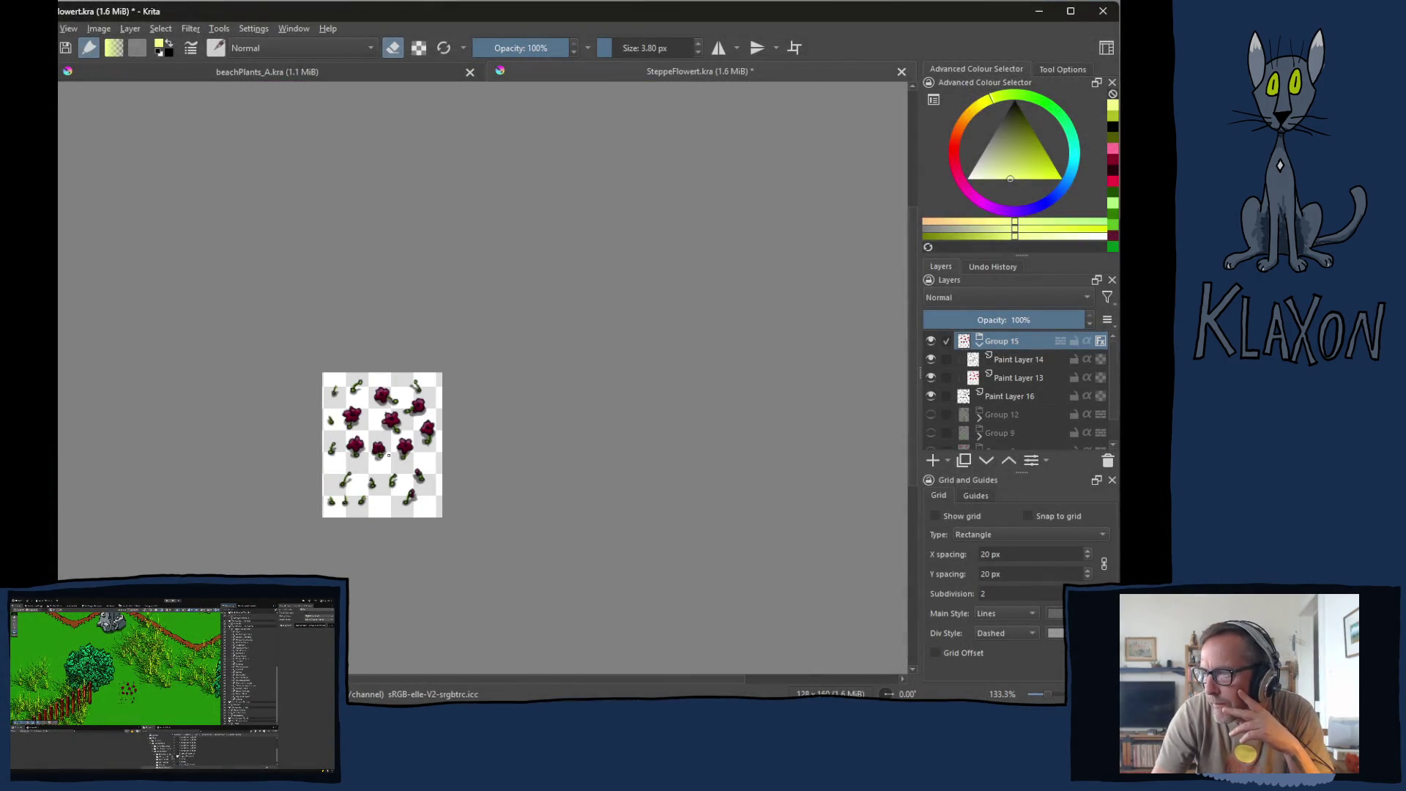
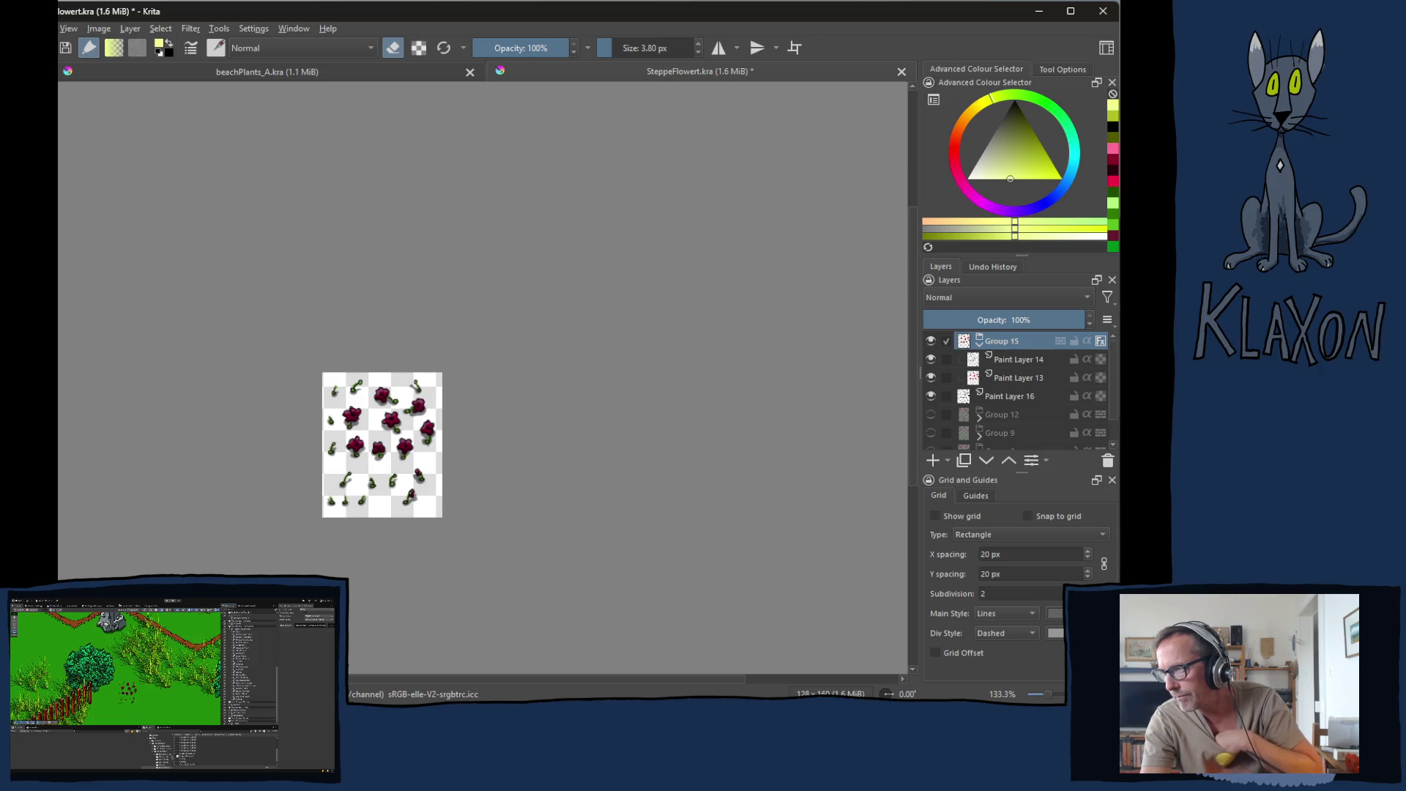
# Step: Leave the SteppeFlower sprite sheet in Krita and return to the Unity editor
pyautogui.hotkey('alt', 'Tab')
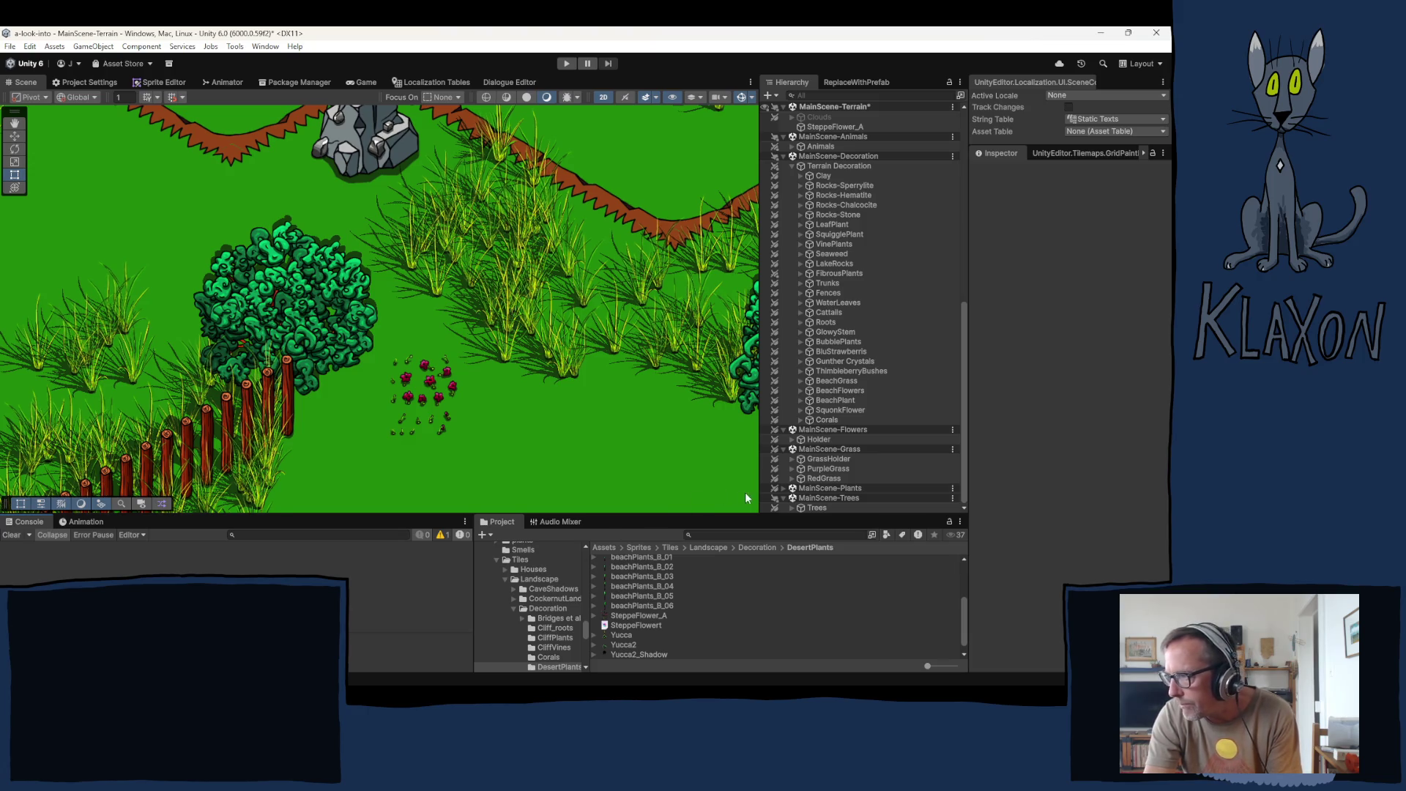
# Step: Ping the grass prefab from GrassHolder's Element 0 and open it from the Project window
pyautogui.click(824, 450)
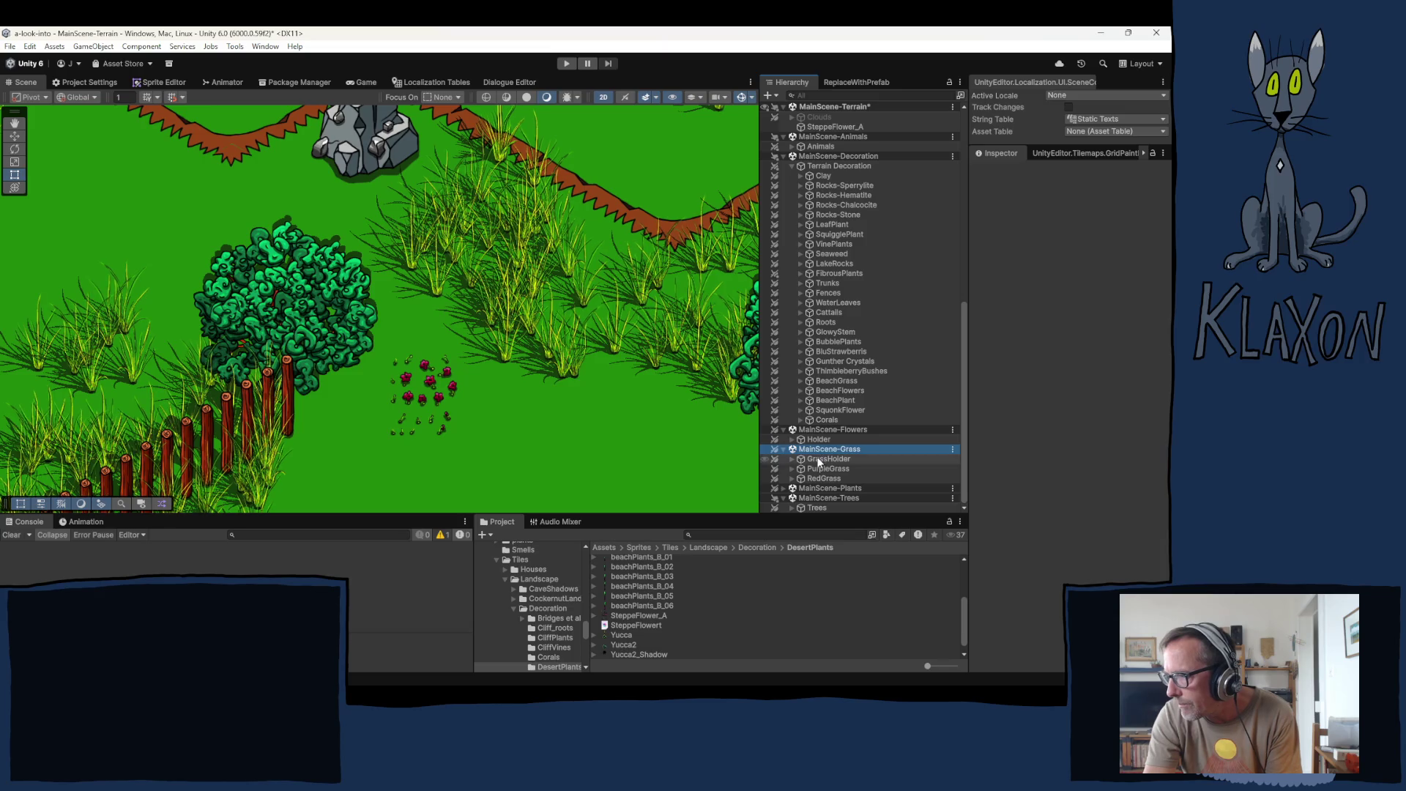
pyautogui.click(821, 459)
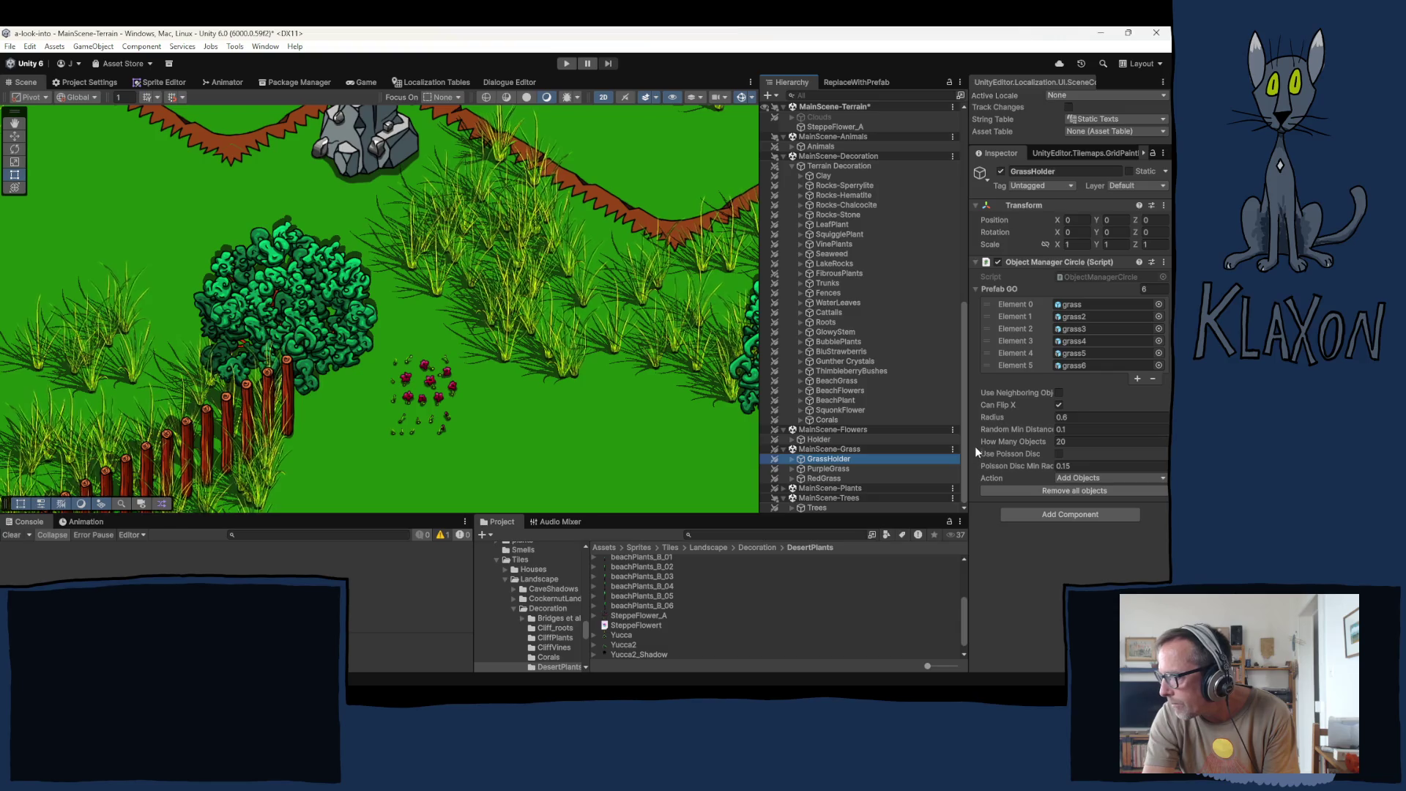
pyautogui.click(1070, 303)
pyautogui.click(620, 607)
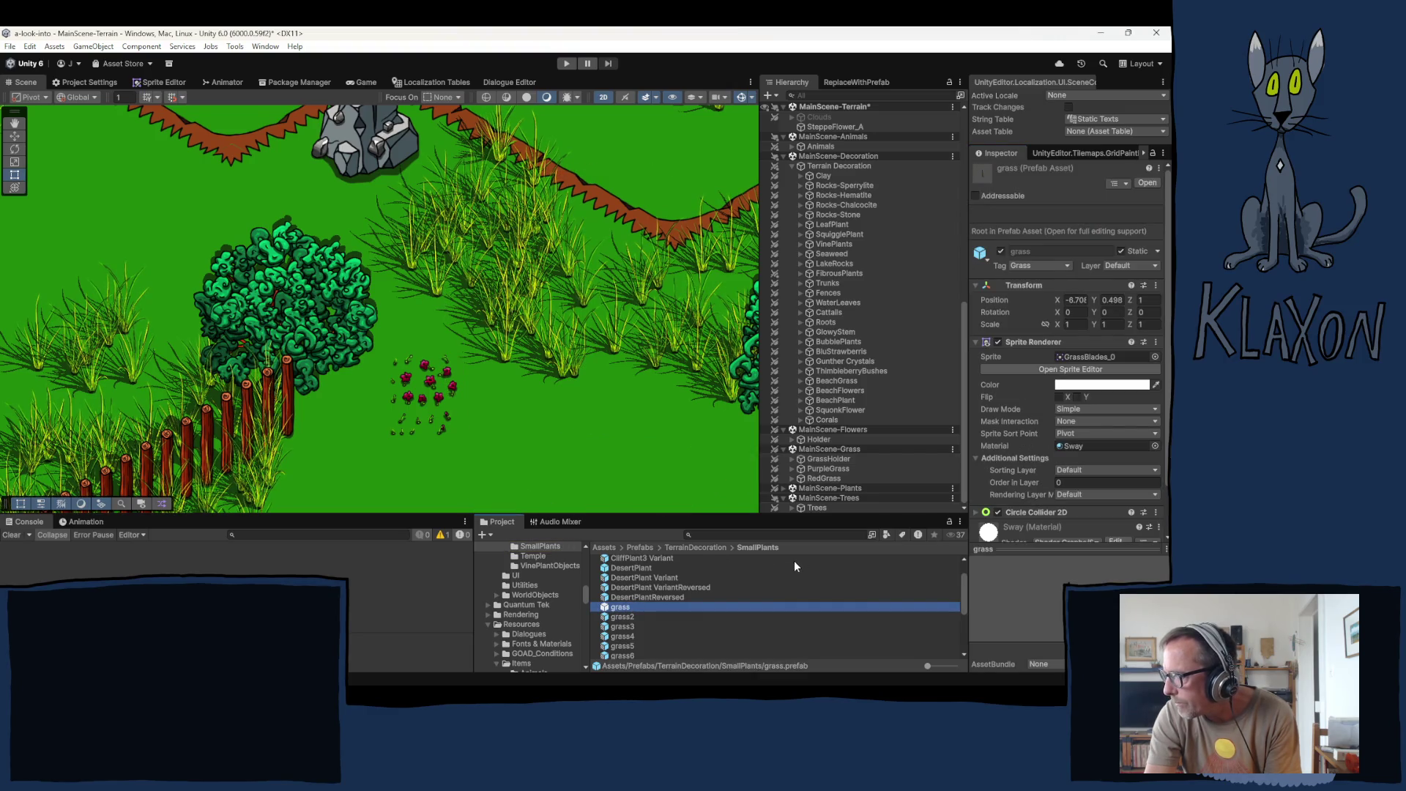
pyautogui.keyDown('ctrl'); pyautogui.click(616, 612); pyautogui.keyUp('ctrl')
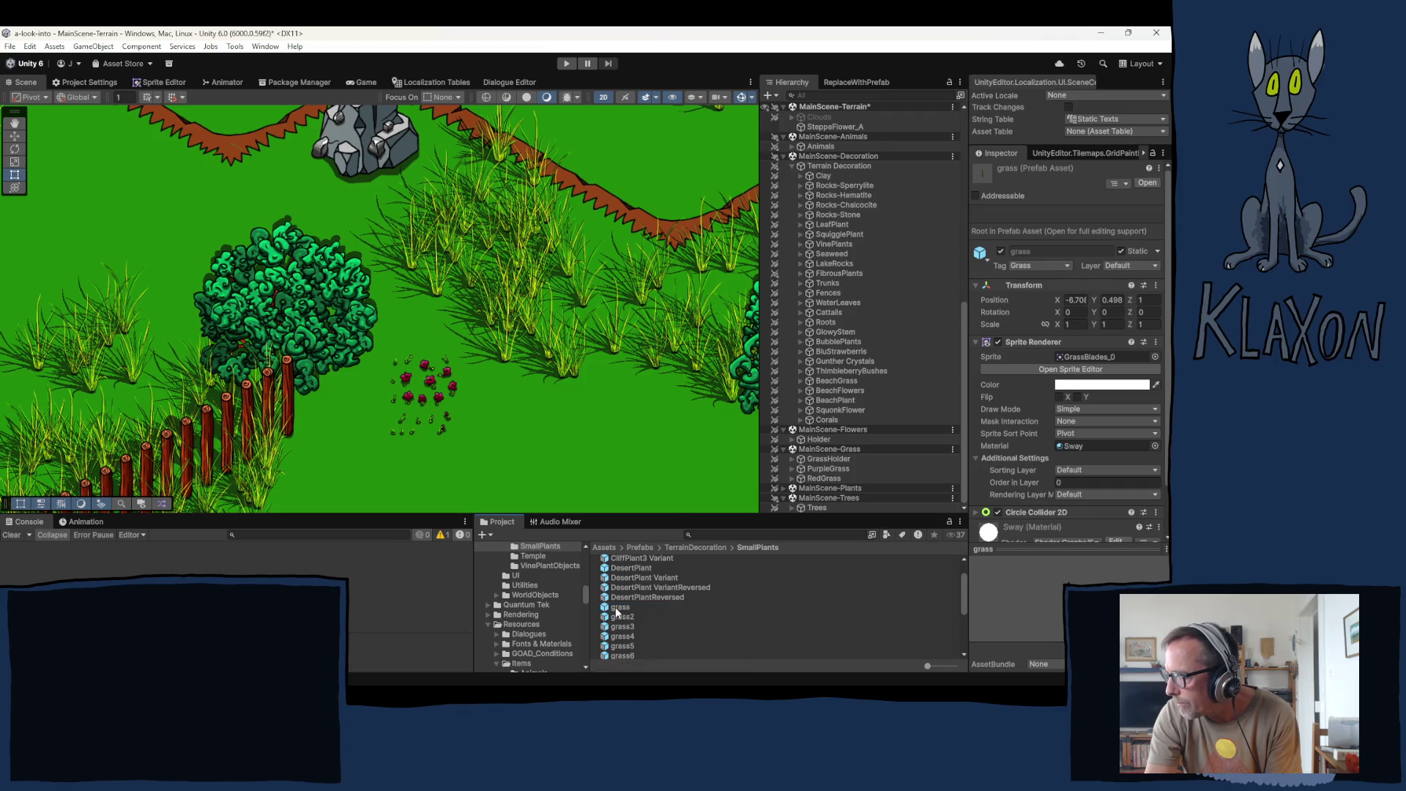
pyautogui.doubleClick(616, 612)
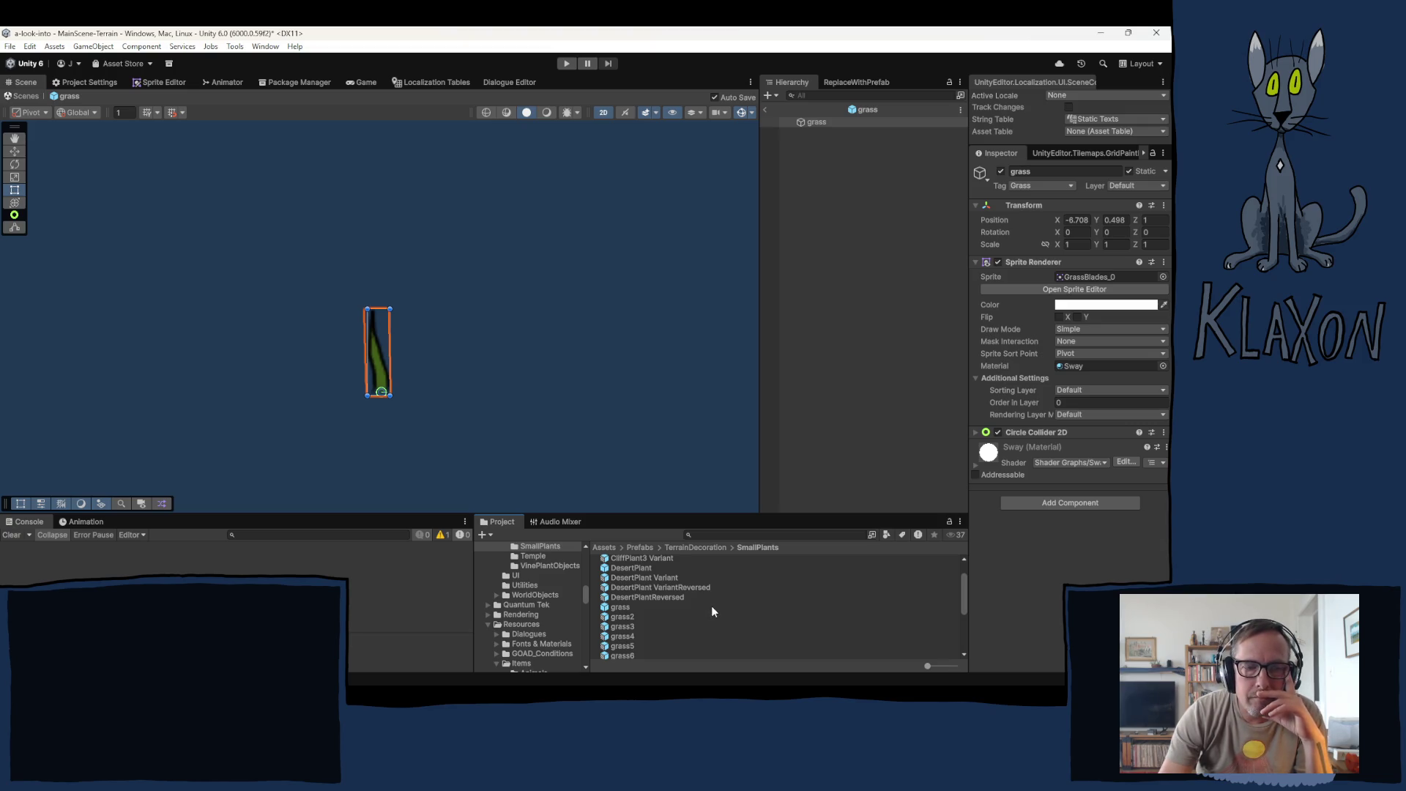
# Step: Review the grass prefab in Prefab Mode: Grass tag, Sway-material Sprite Renderer, Circle Collider 2D
pyautogui.moveTo(695, 684)
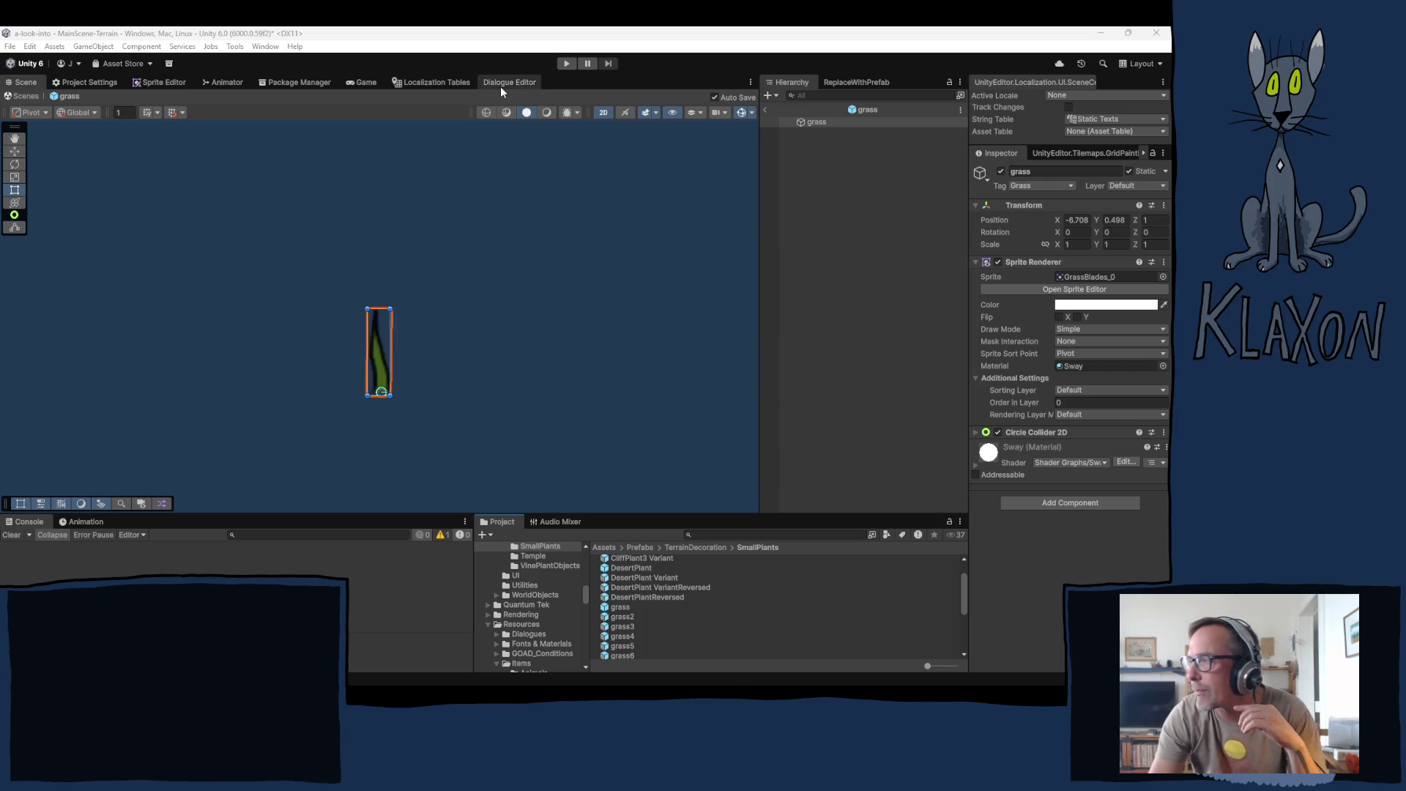
# Step: Select the grass prefab asset in the SmallPlants folder
pyautogui.click(617, 606)
# Step: Create a Prefab Variant of the grass prefab and name it SteppeFlower
pyautogui.rightClick(617, 607)
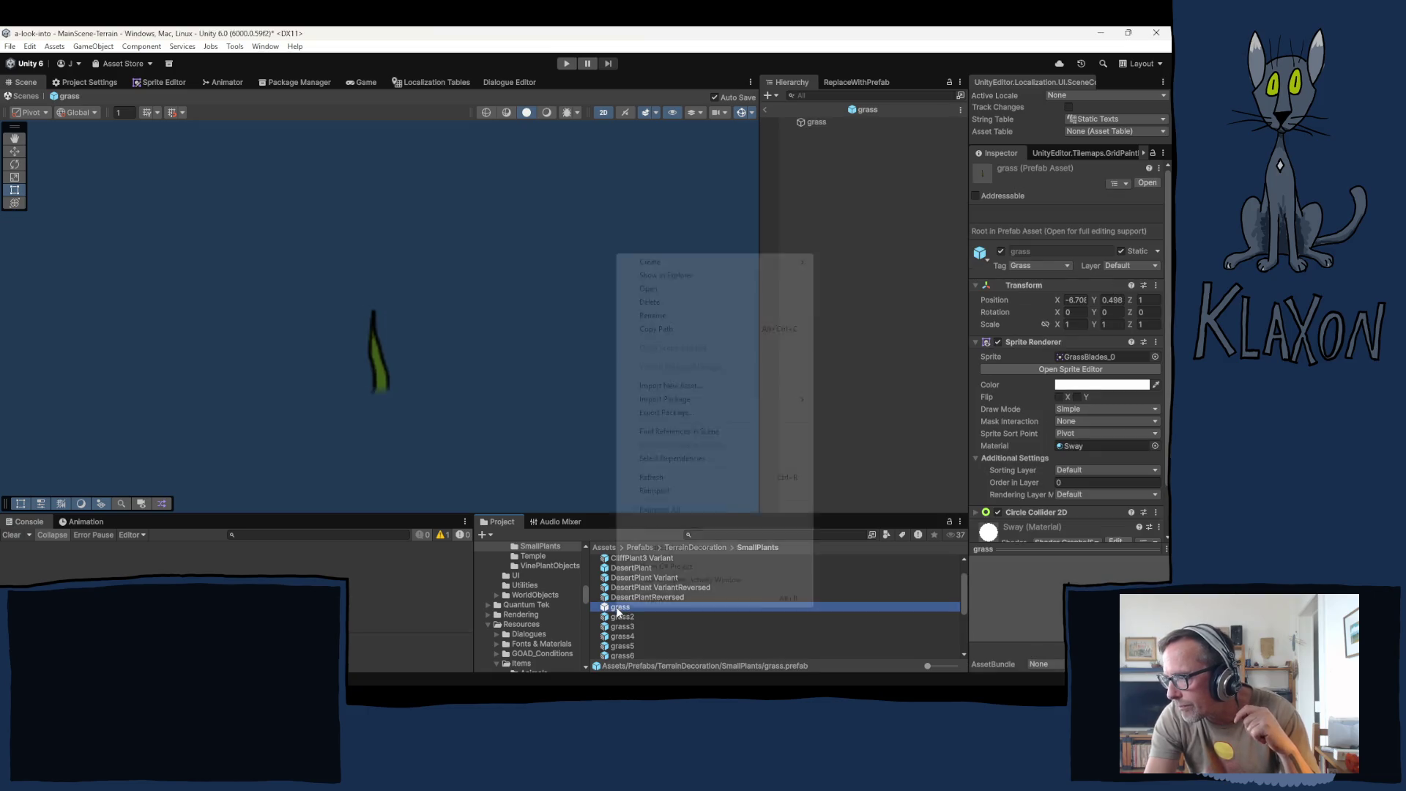
pyautogui.moveTo(675, 262)
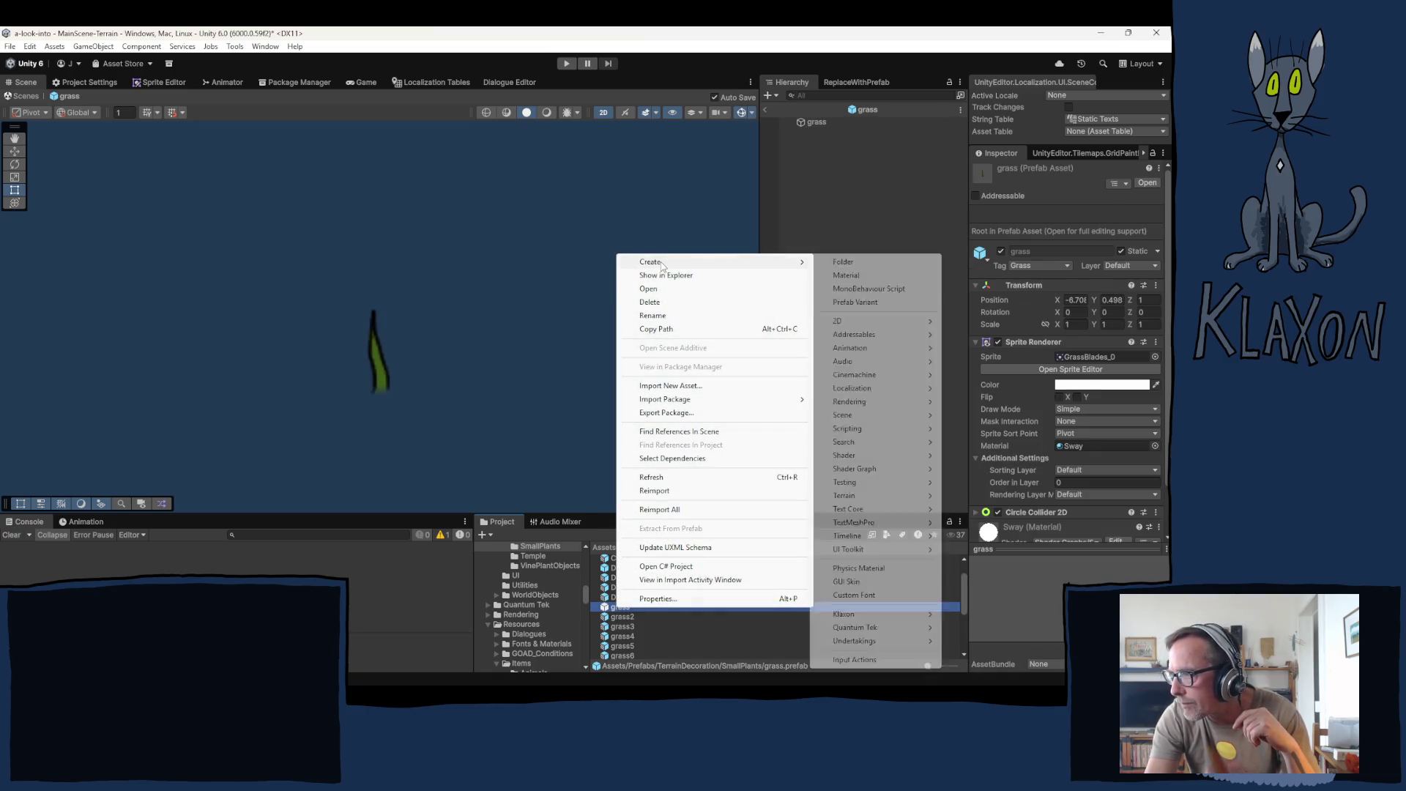
pyautogui.click(846, 302)
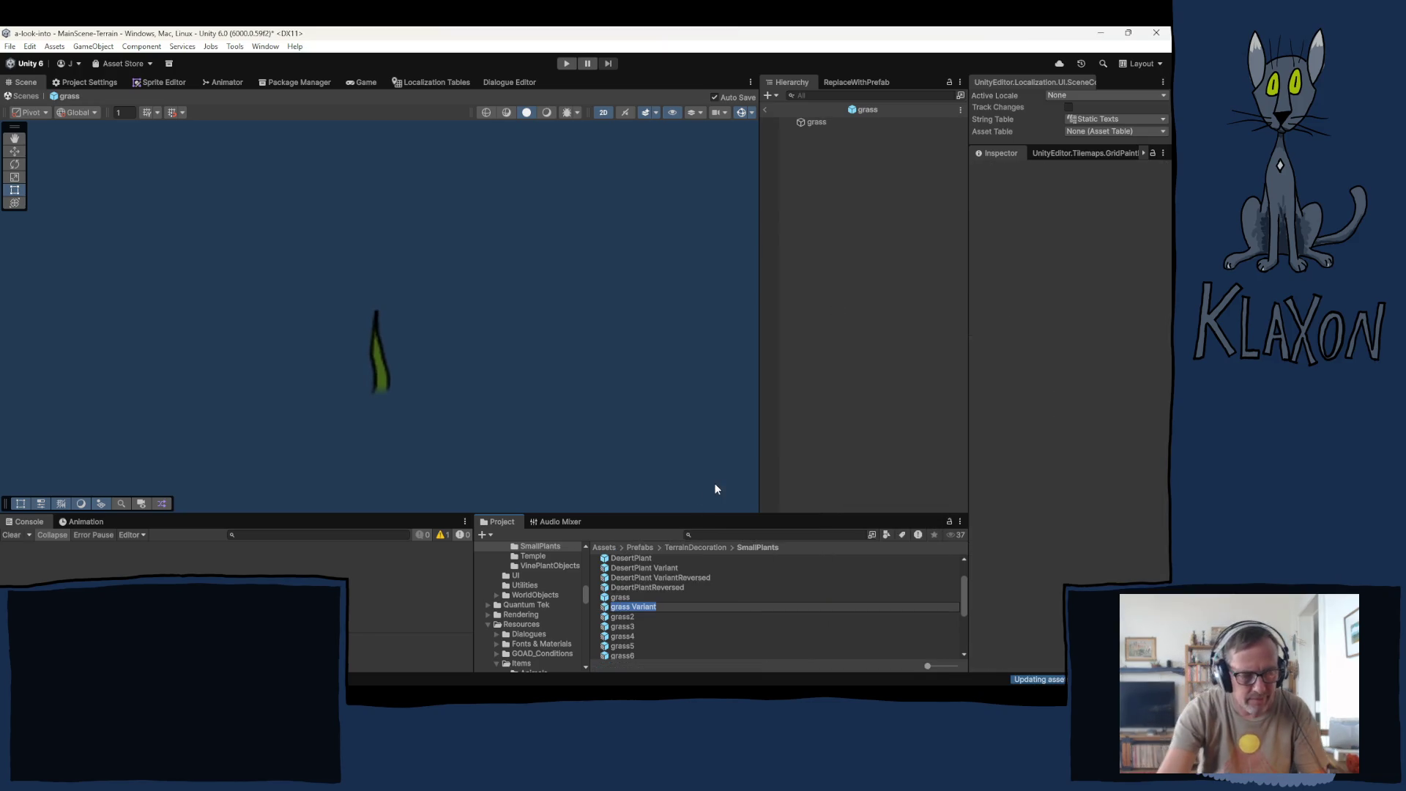
pyautogui.write('Steppe')
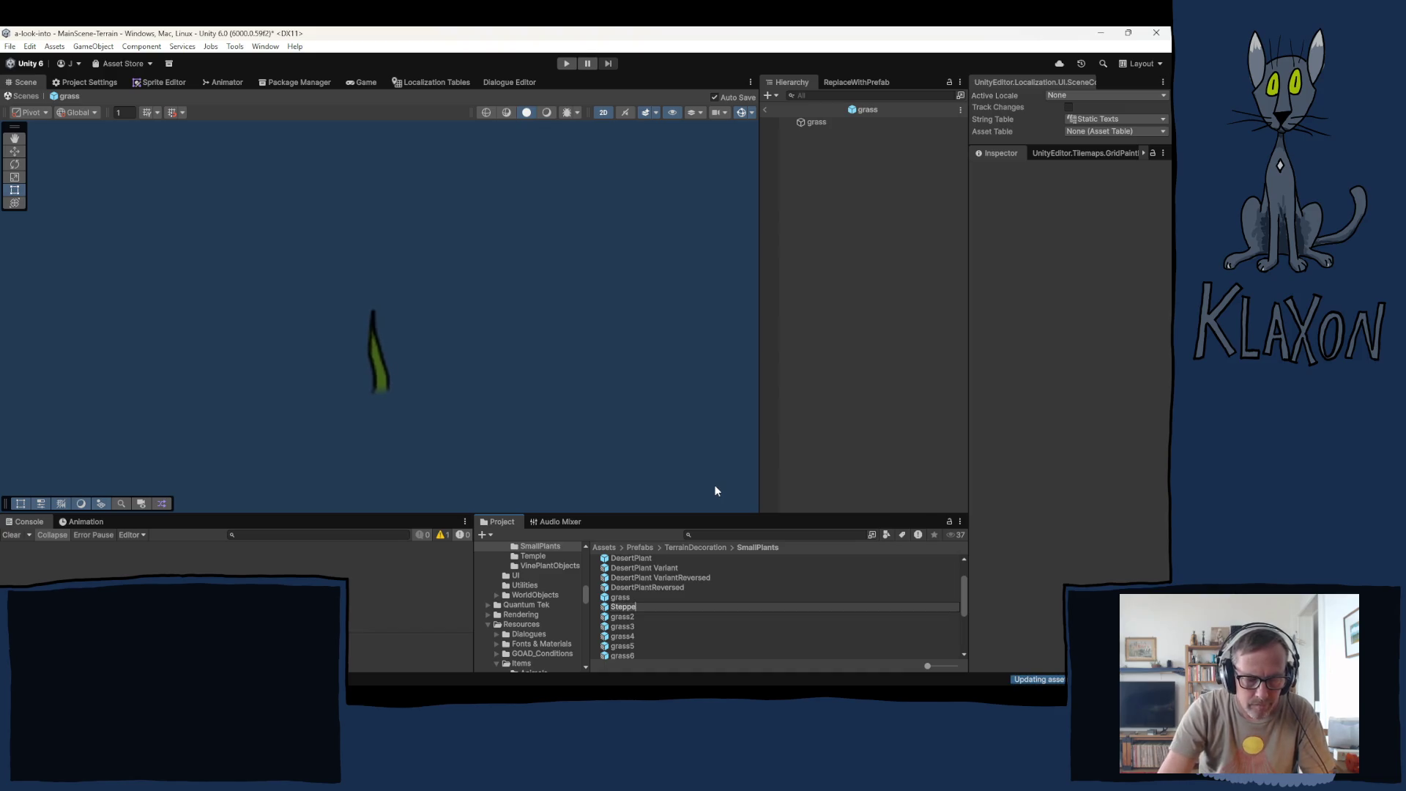
pyautogui.write('Flower')
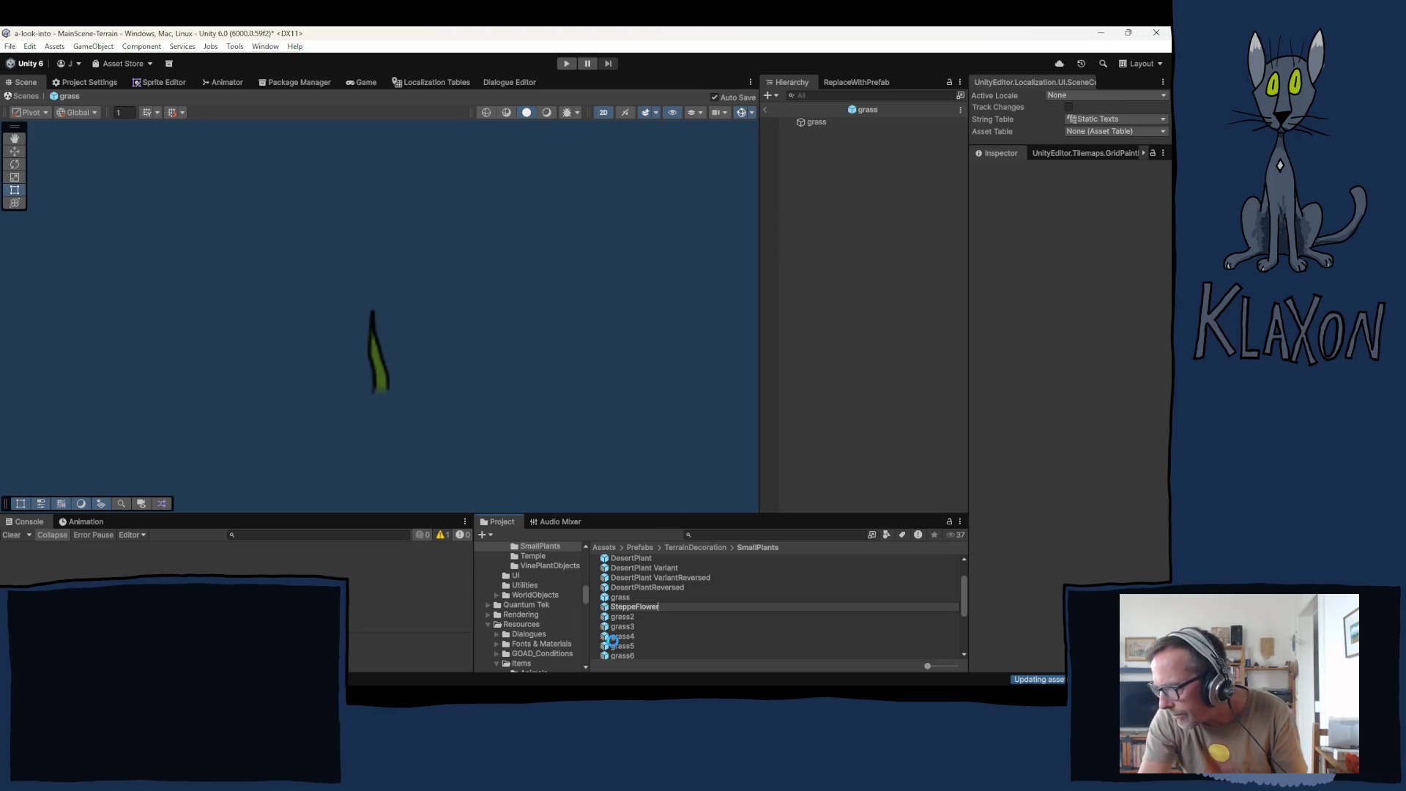
pyautogui.press('Return')
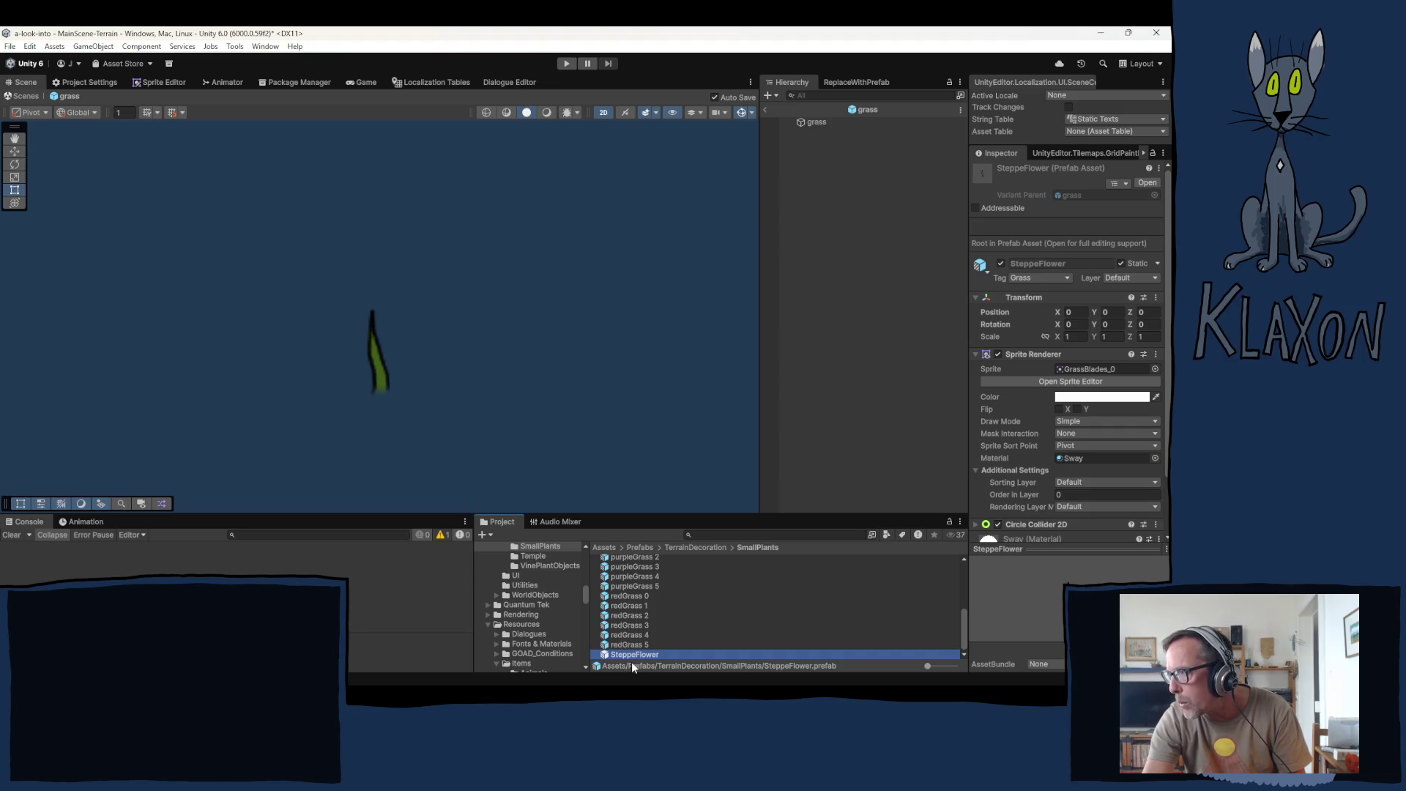
# Step: Locate SteppeFlower's GrassBlades_0 sprite, browse the DesertPlants sprites, then ping its parent grass prefab
pyautogui.click(1079, 368)
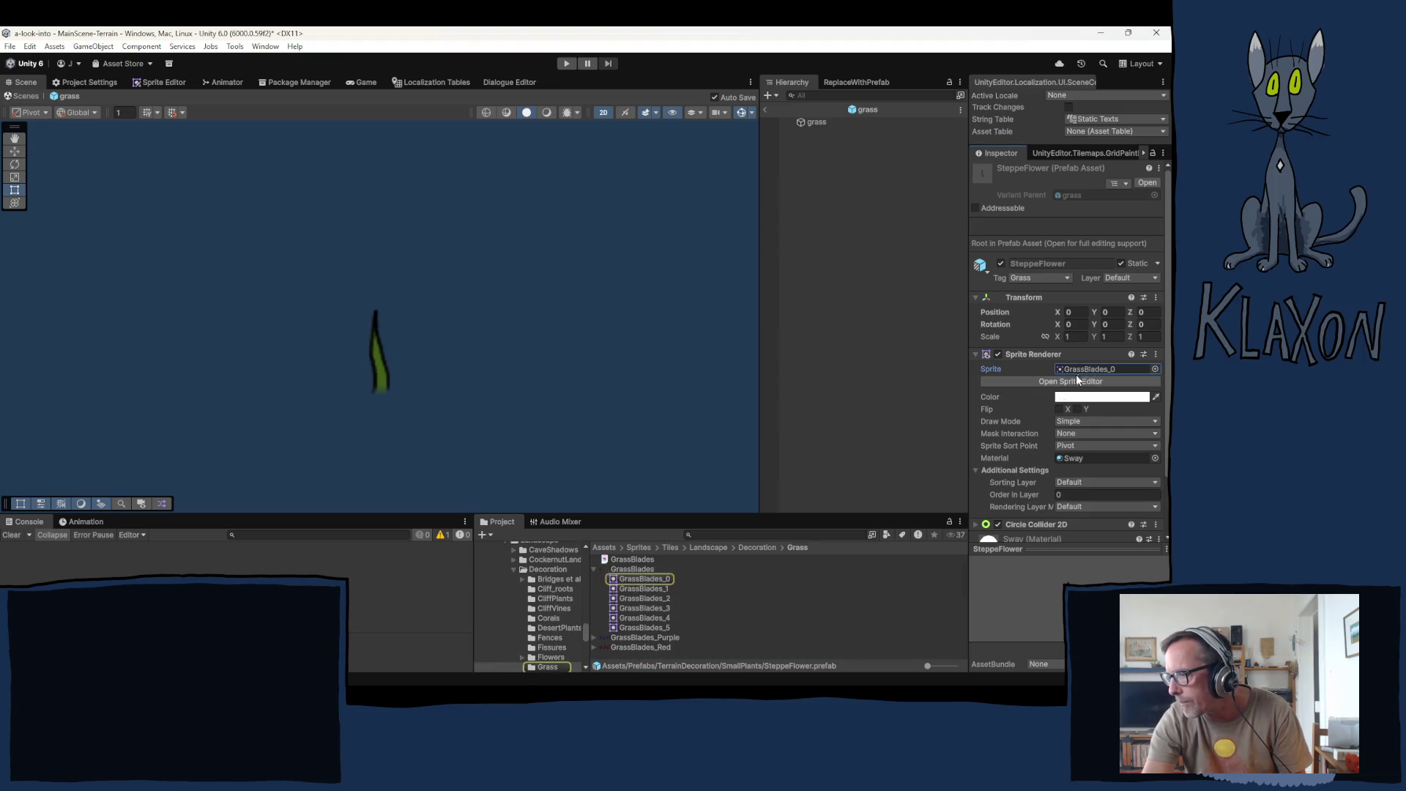
pyautogui.click(551, 627)
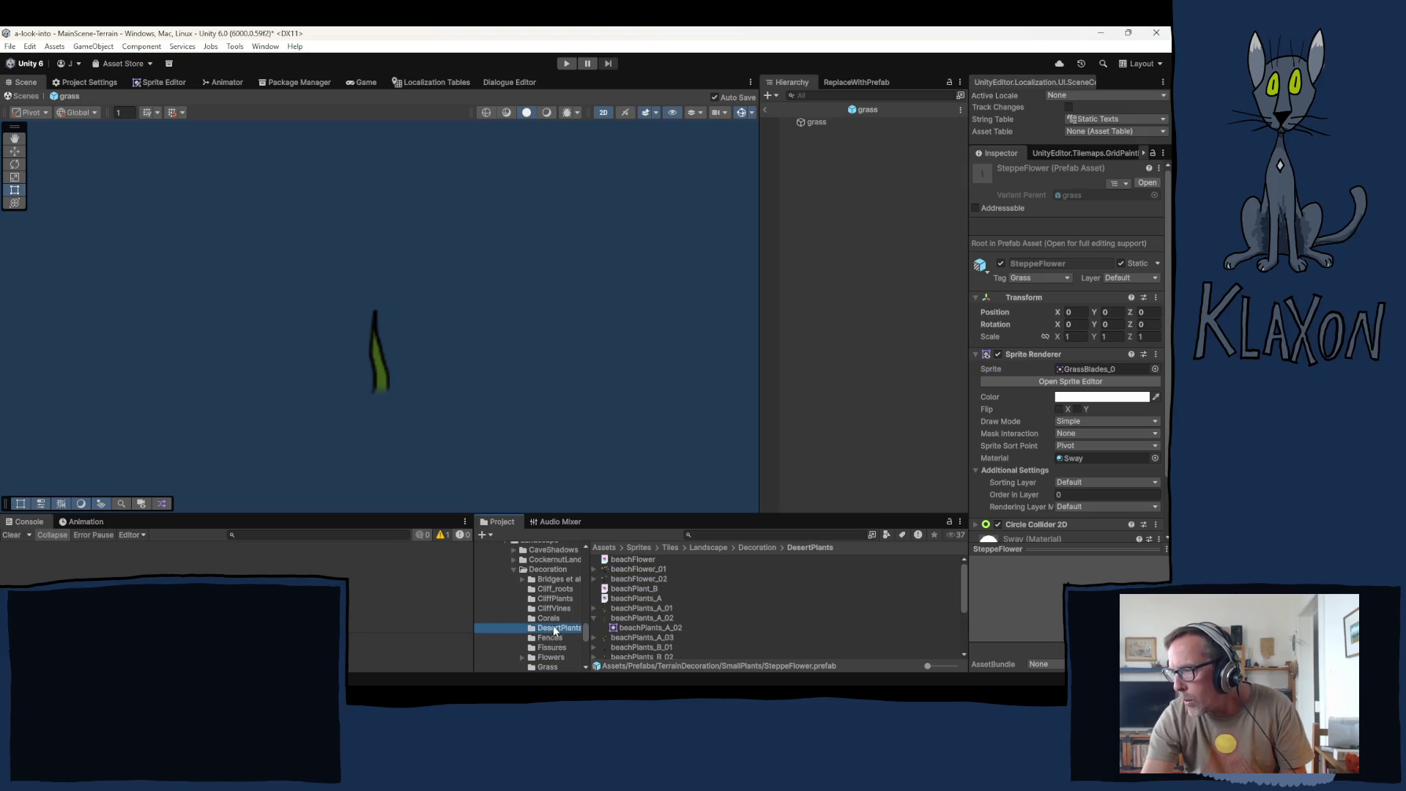
pyautogui.scroll(-4, 665, 615)
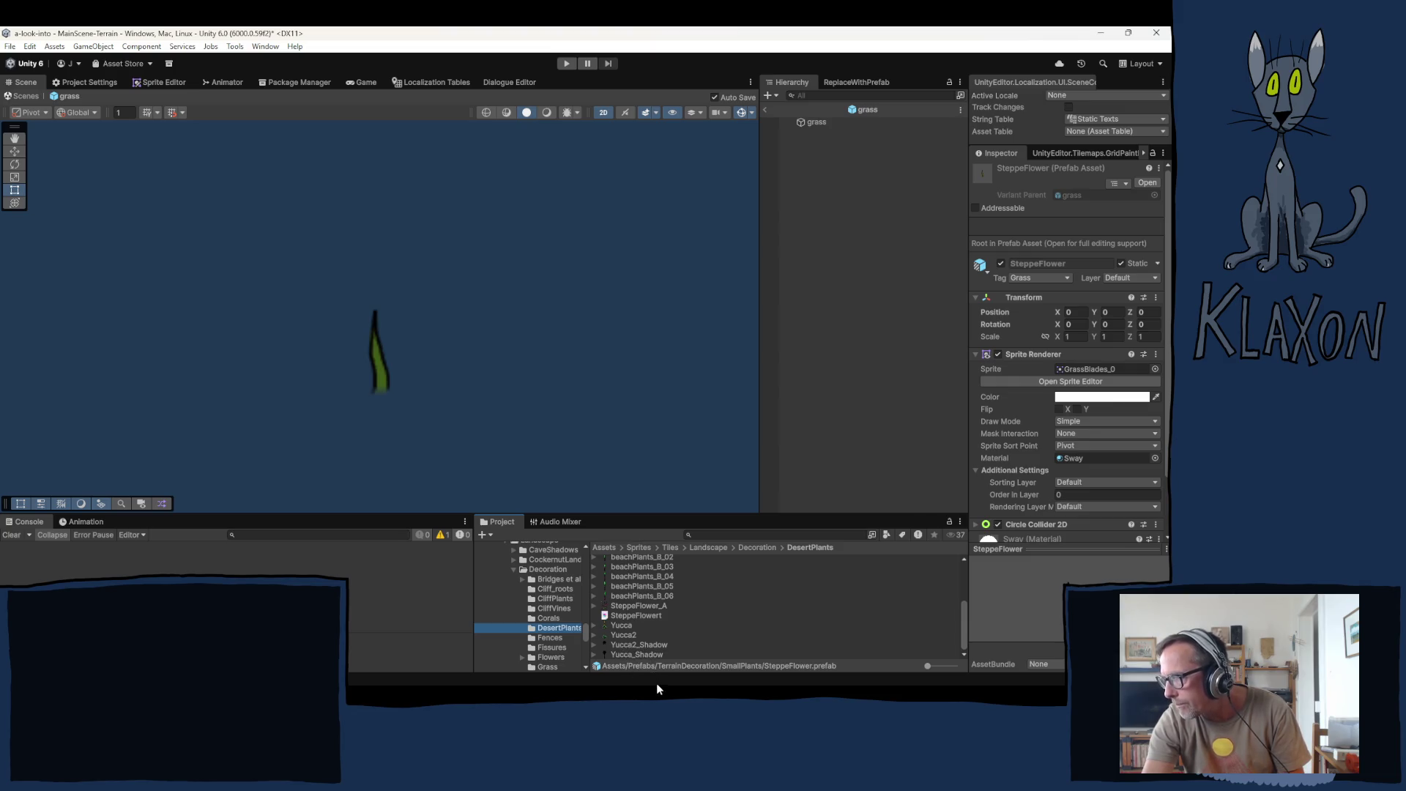
pyautogui.moveTo(656, 684)
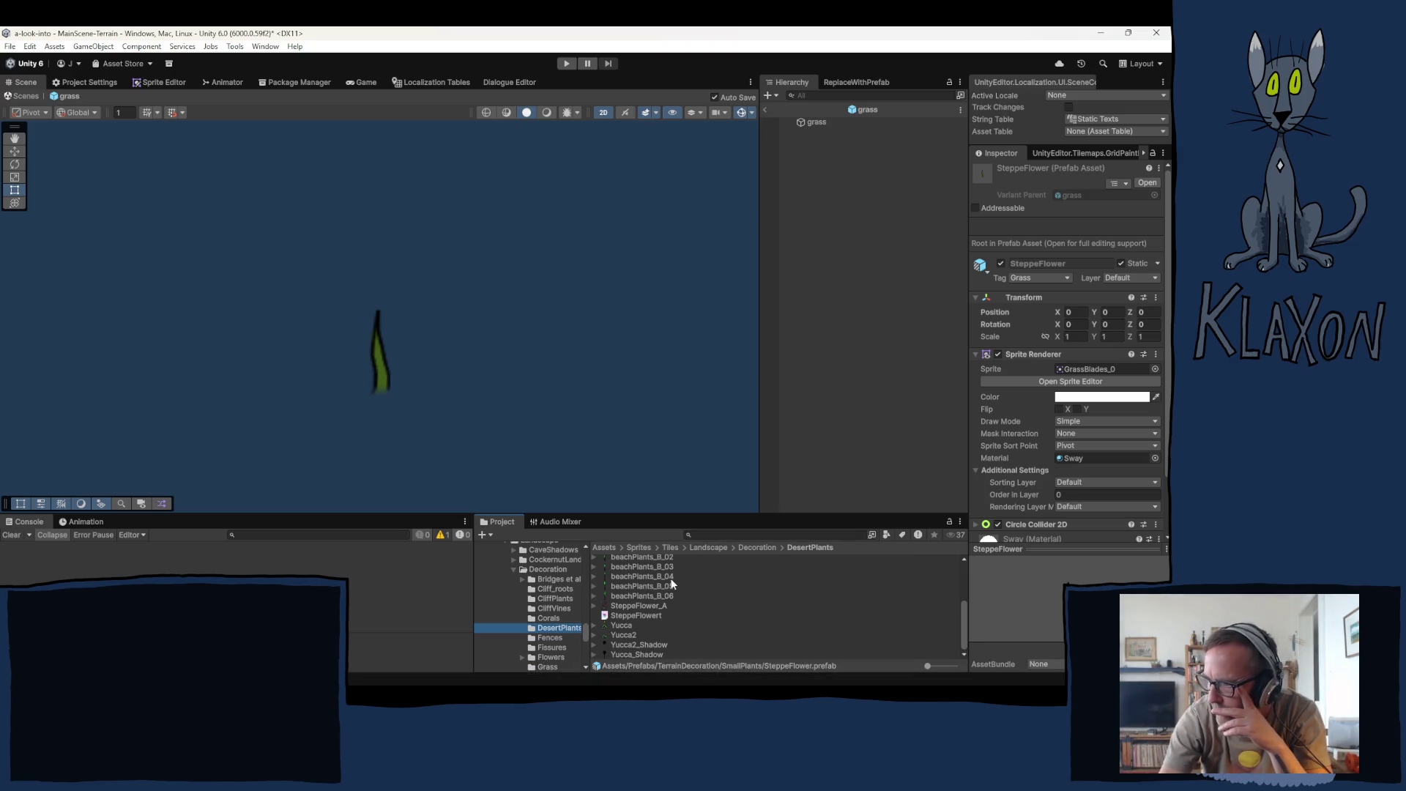
pyautogui.click(864, 110)
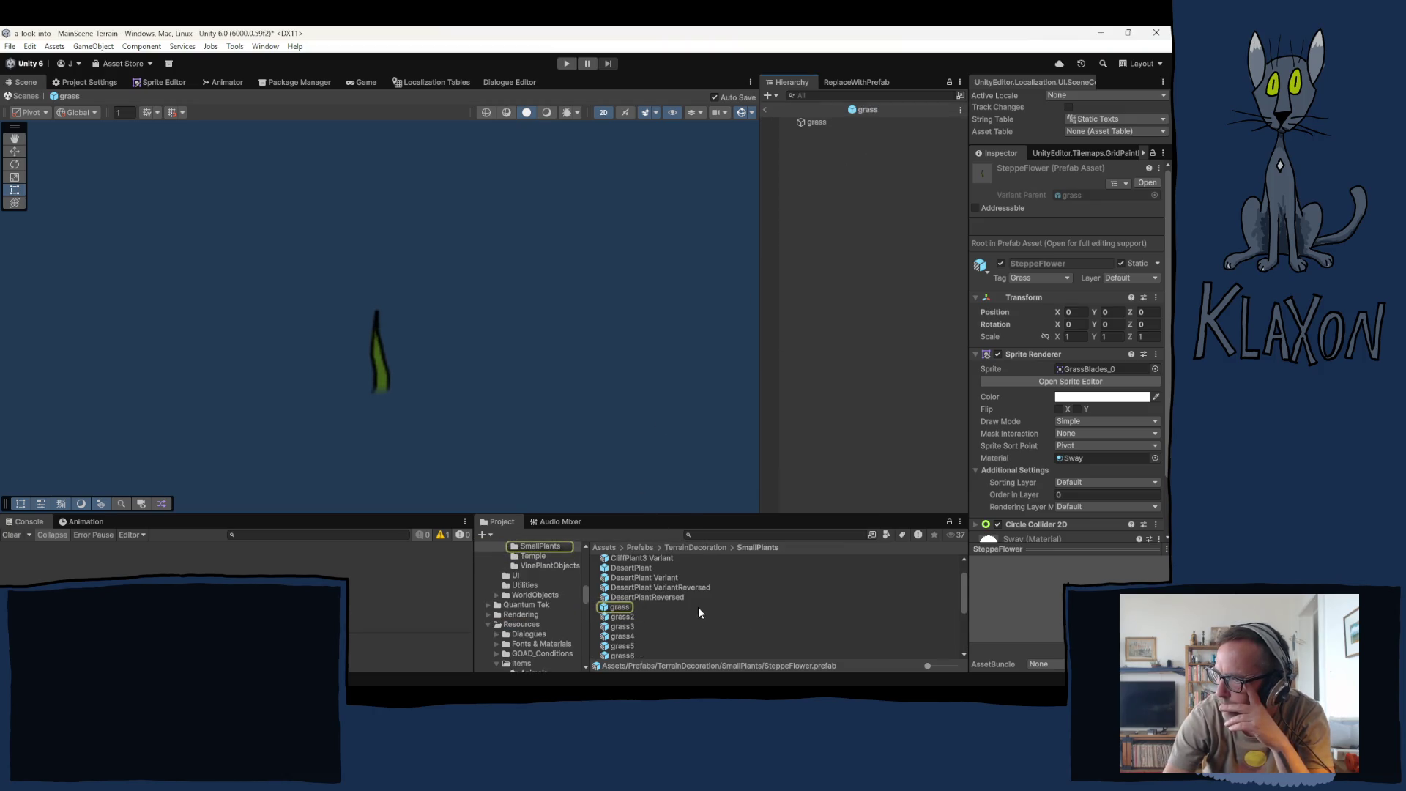
# Step: Scroll the SmallPlants folder to find SteppeFlower beside the purpleGrass and redGrass prefabs
pyautogui.scroll(-2, 700, 612)
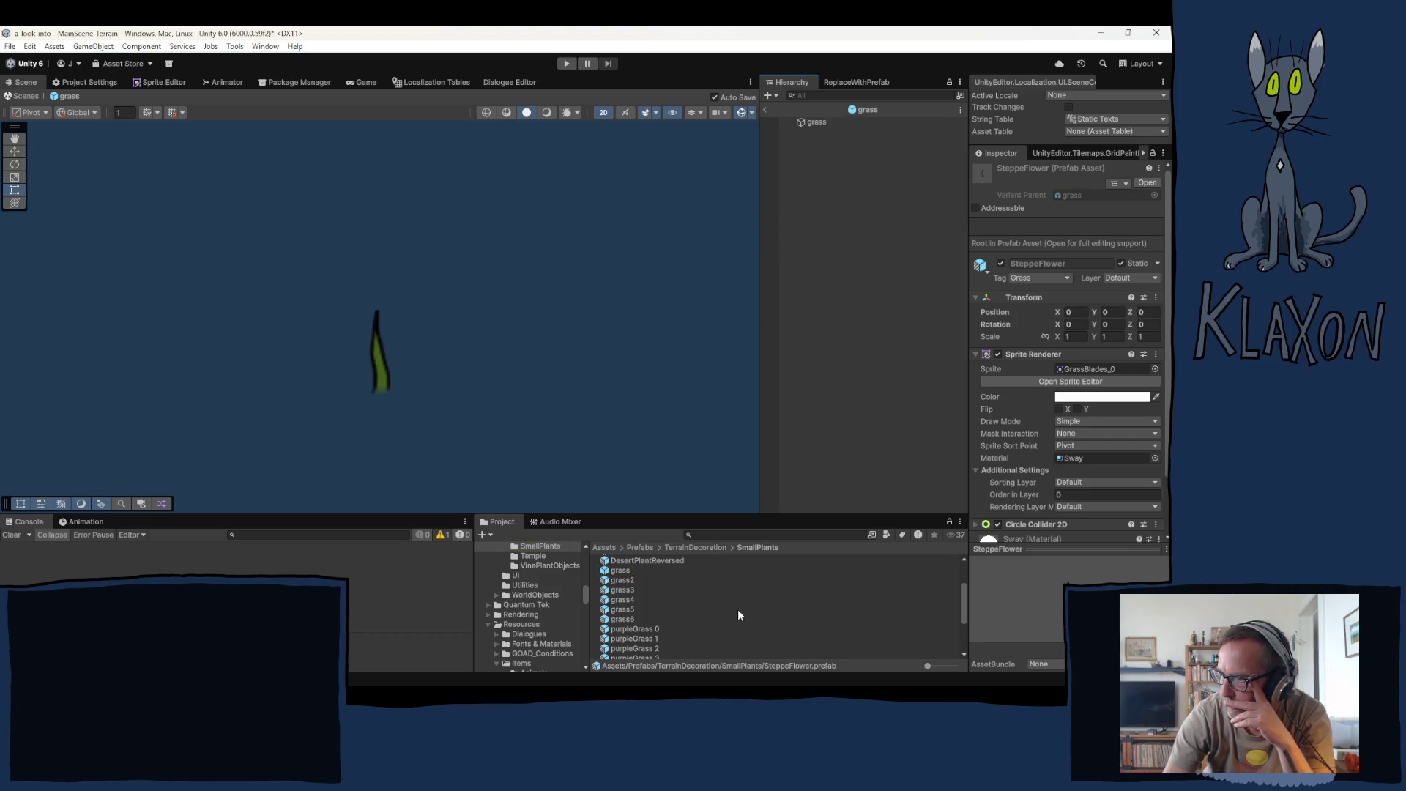
pyautogui.scroll(-3, 732, 610)
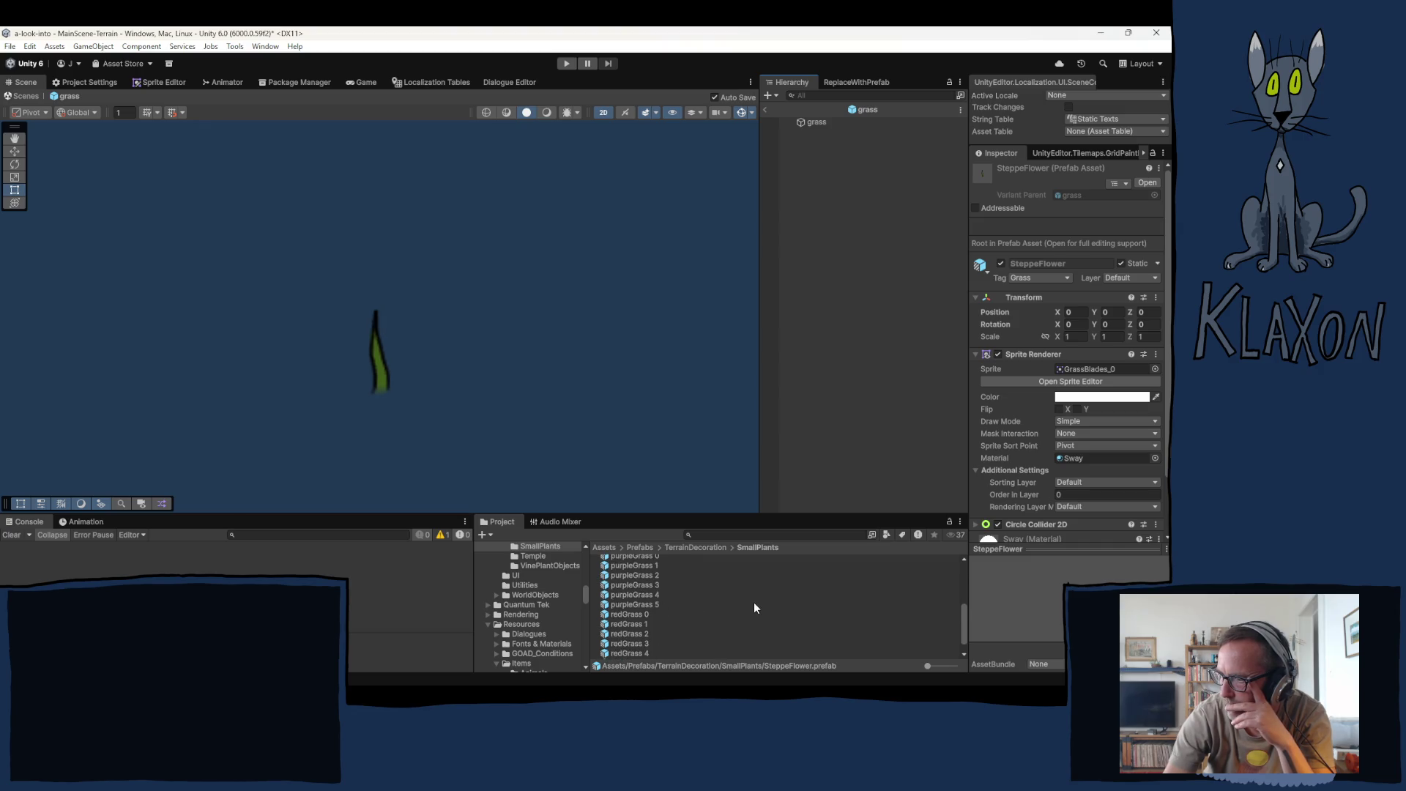
pyautogui.scroll(-1, 753, 607)
pyautogui.scroll(5, 750, 608)
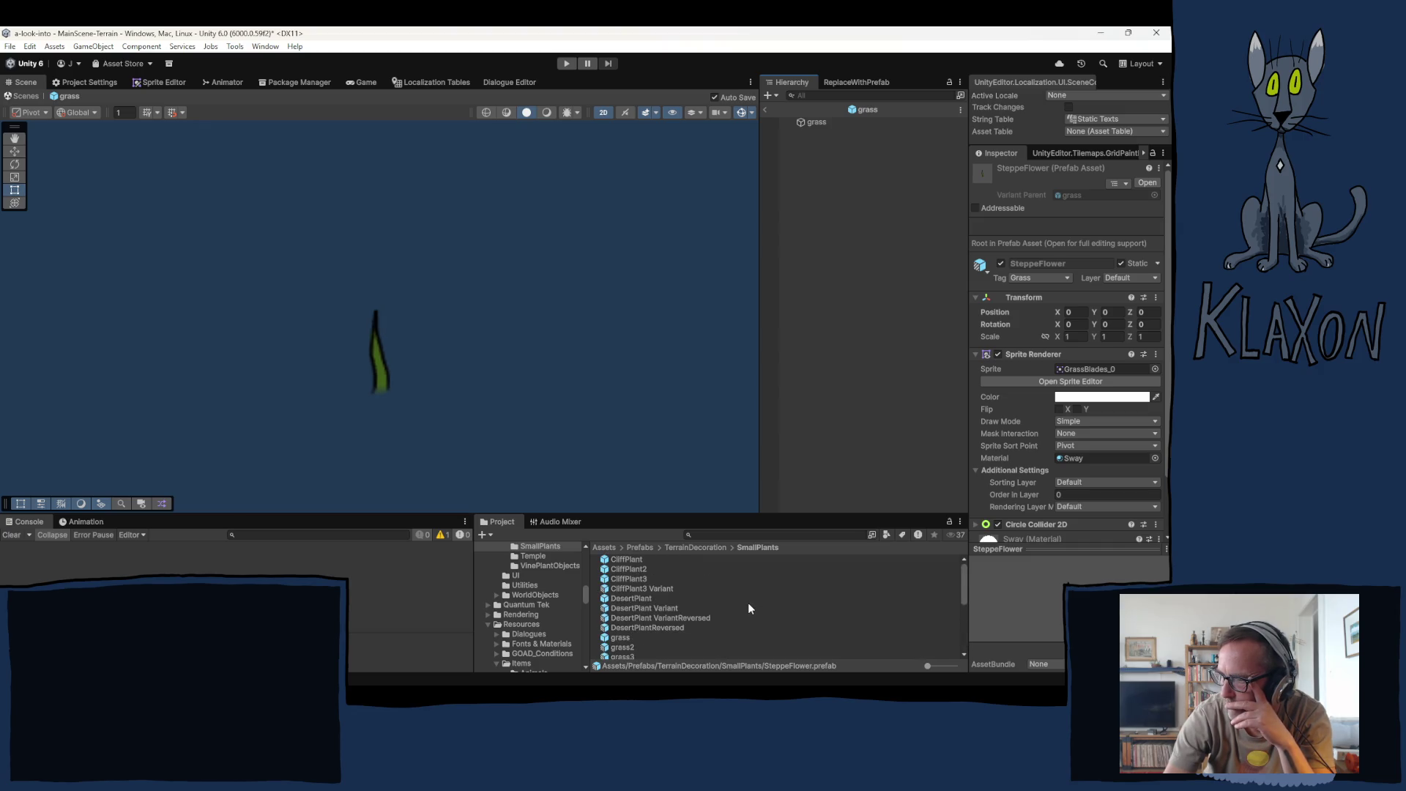
pyautogui.scroll(-5, 748, 608)
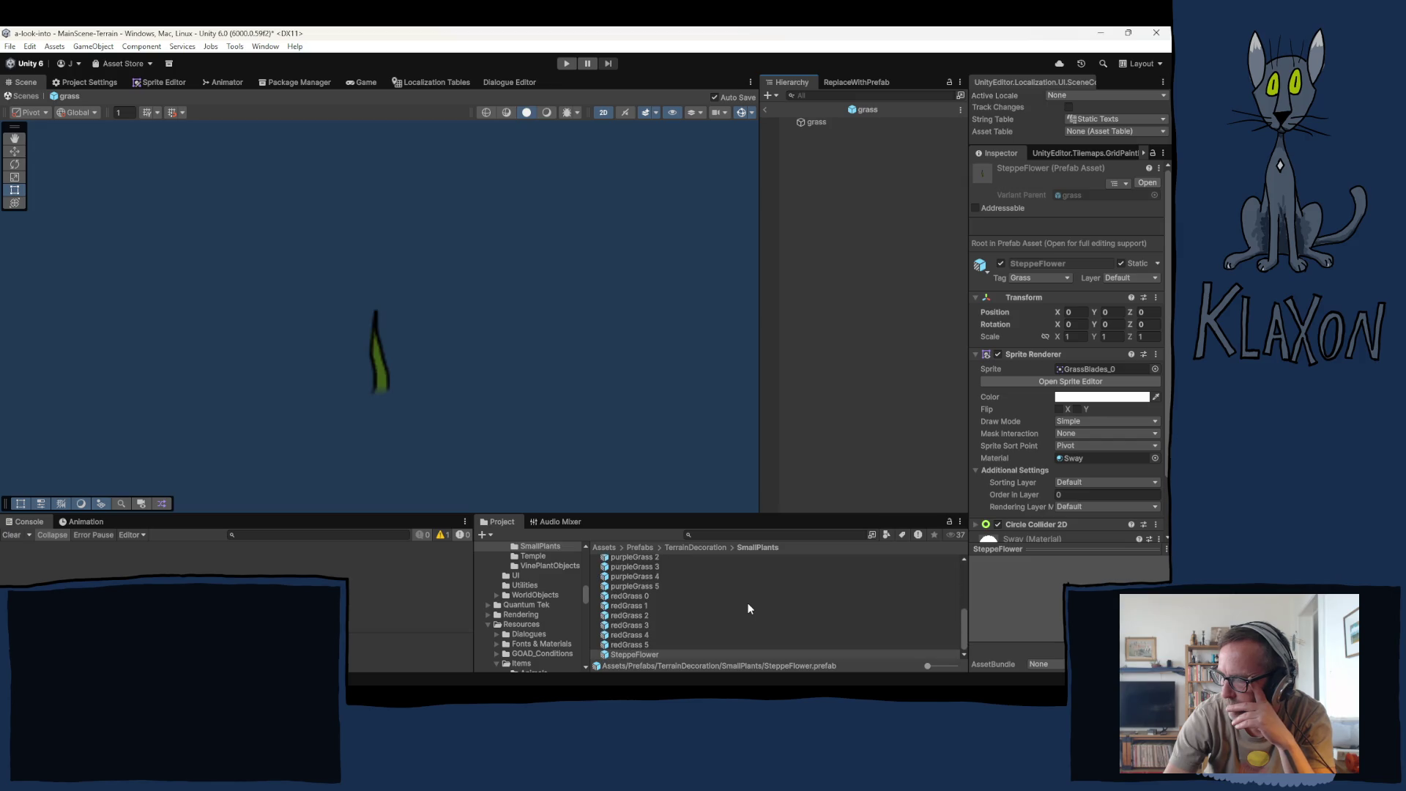
pyautogui.scroll(5, 747, 608)
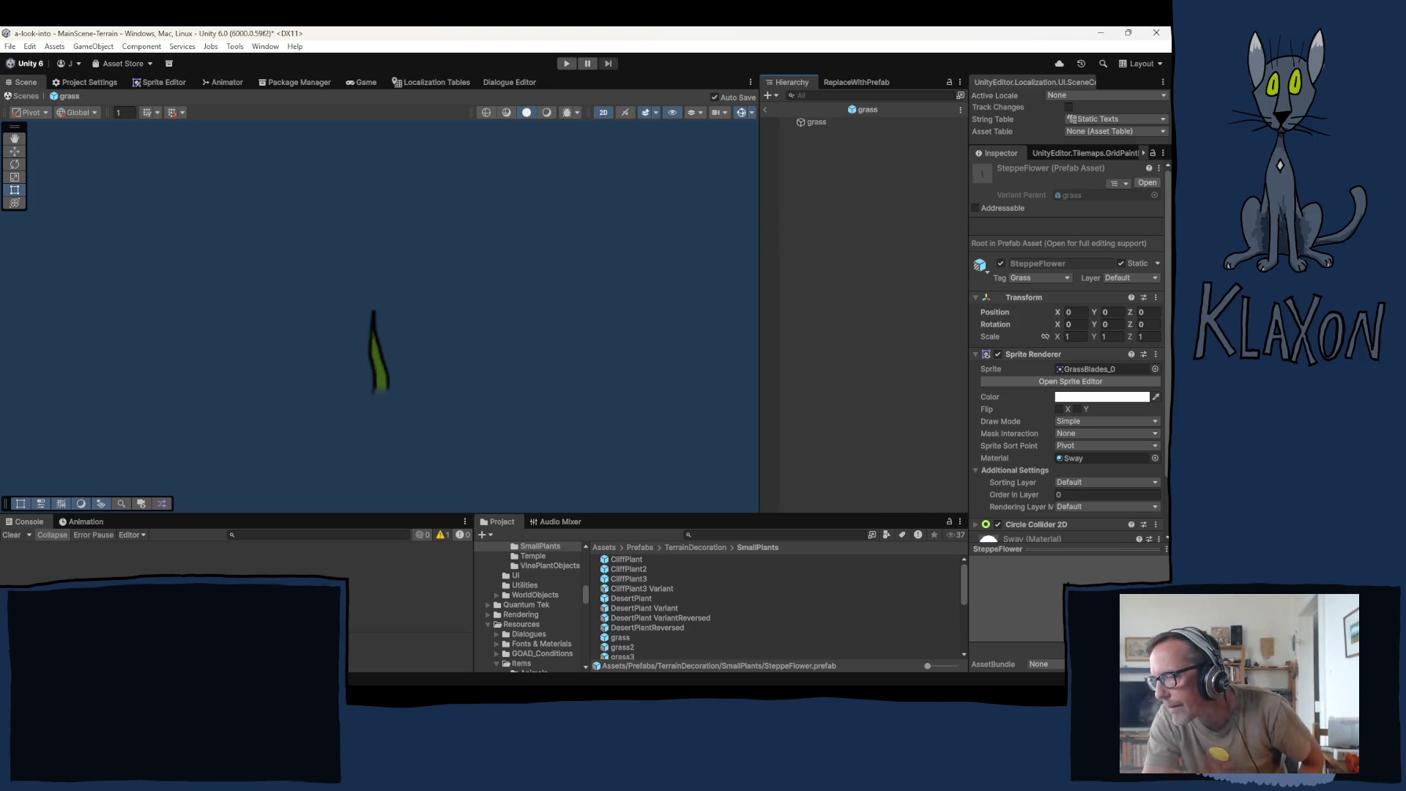
pyautogui.scroll(-10, 756, 635)
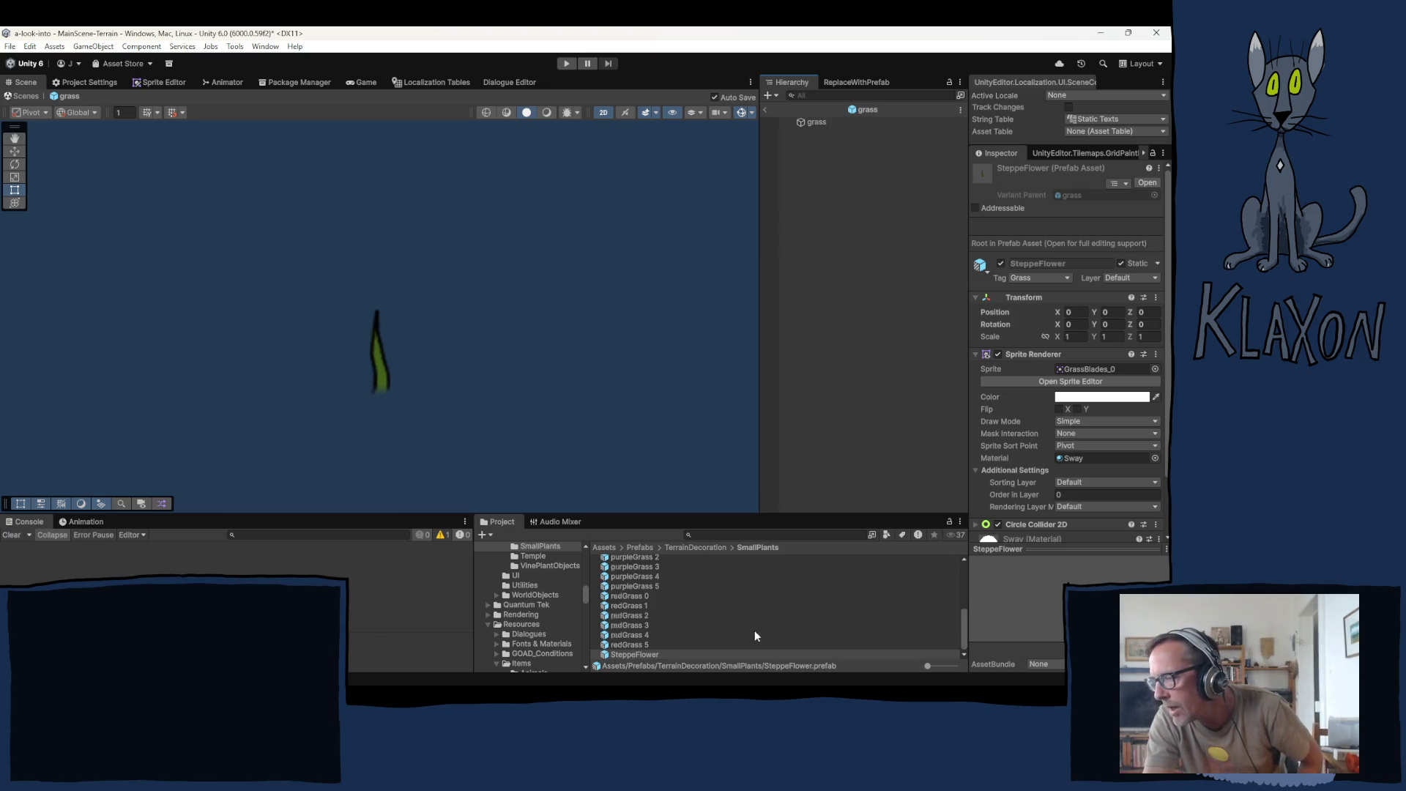
# Step: Select the SteppeFlower variant and confirm its permanent deletion, leaving redGrass 5 last
pyautogui.click(625, 642)
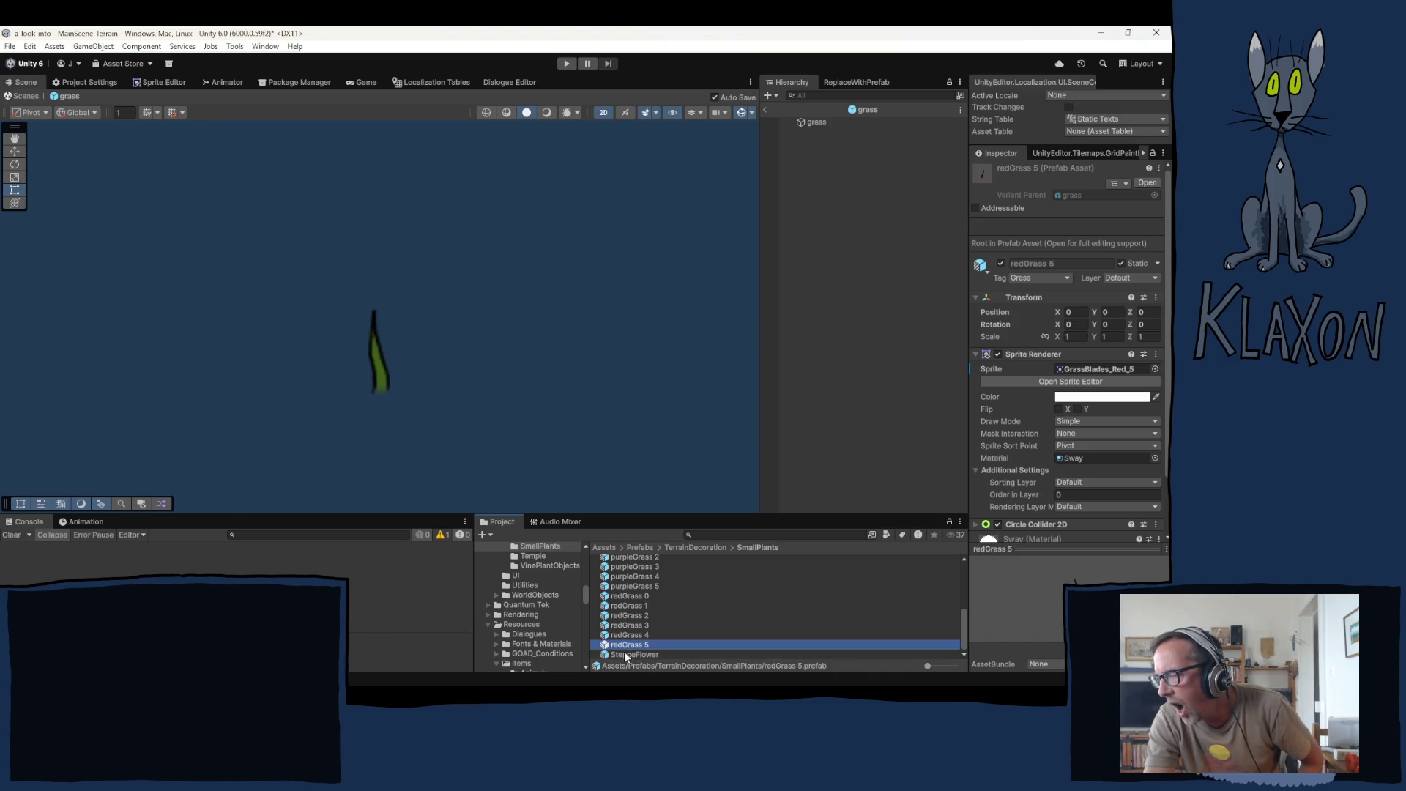
pyautogui.click(624, 651)
pyautogui.moveTo(739, 686)
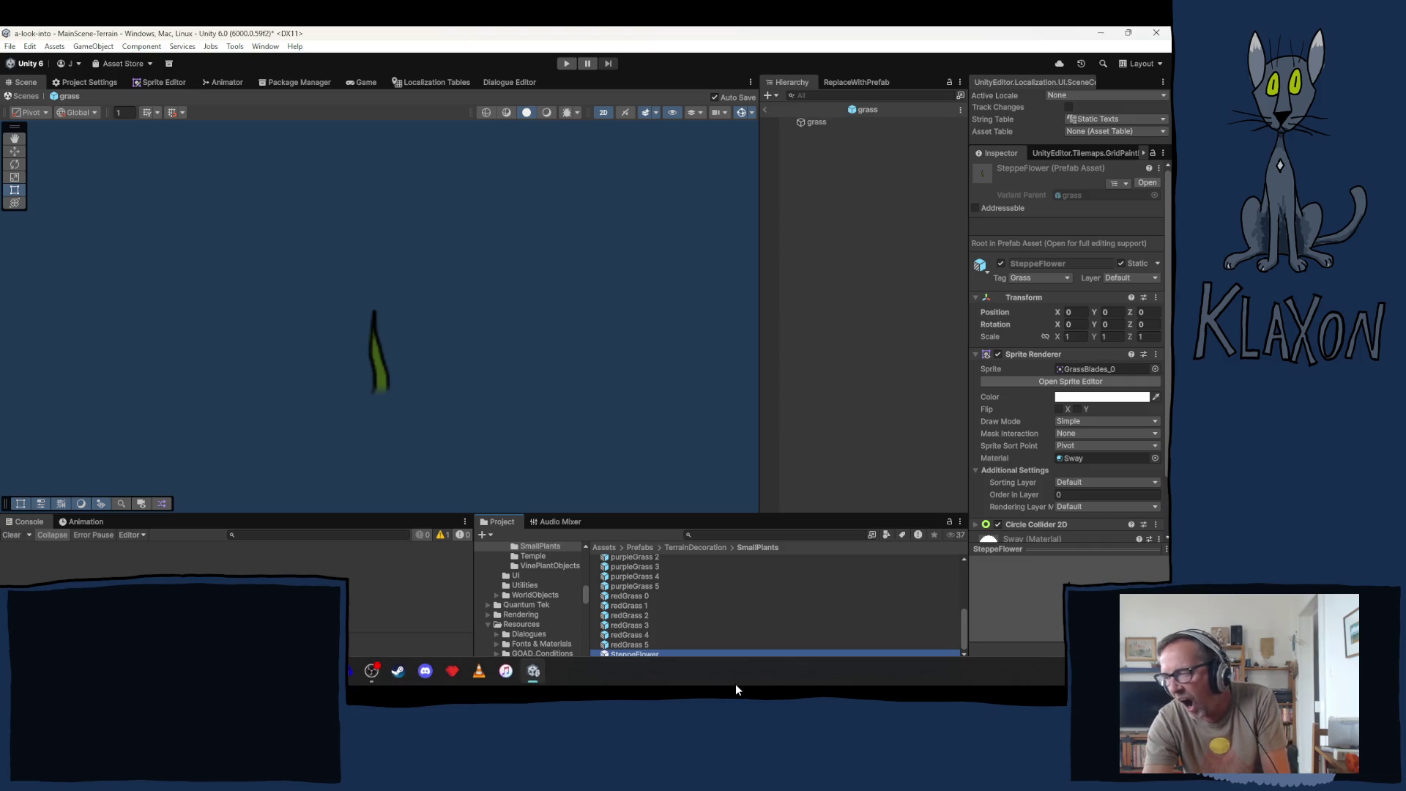
pyautogui.press('Delete')
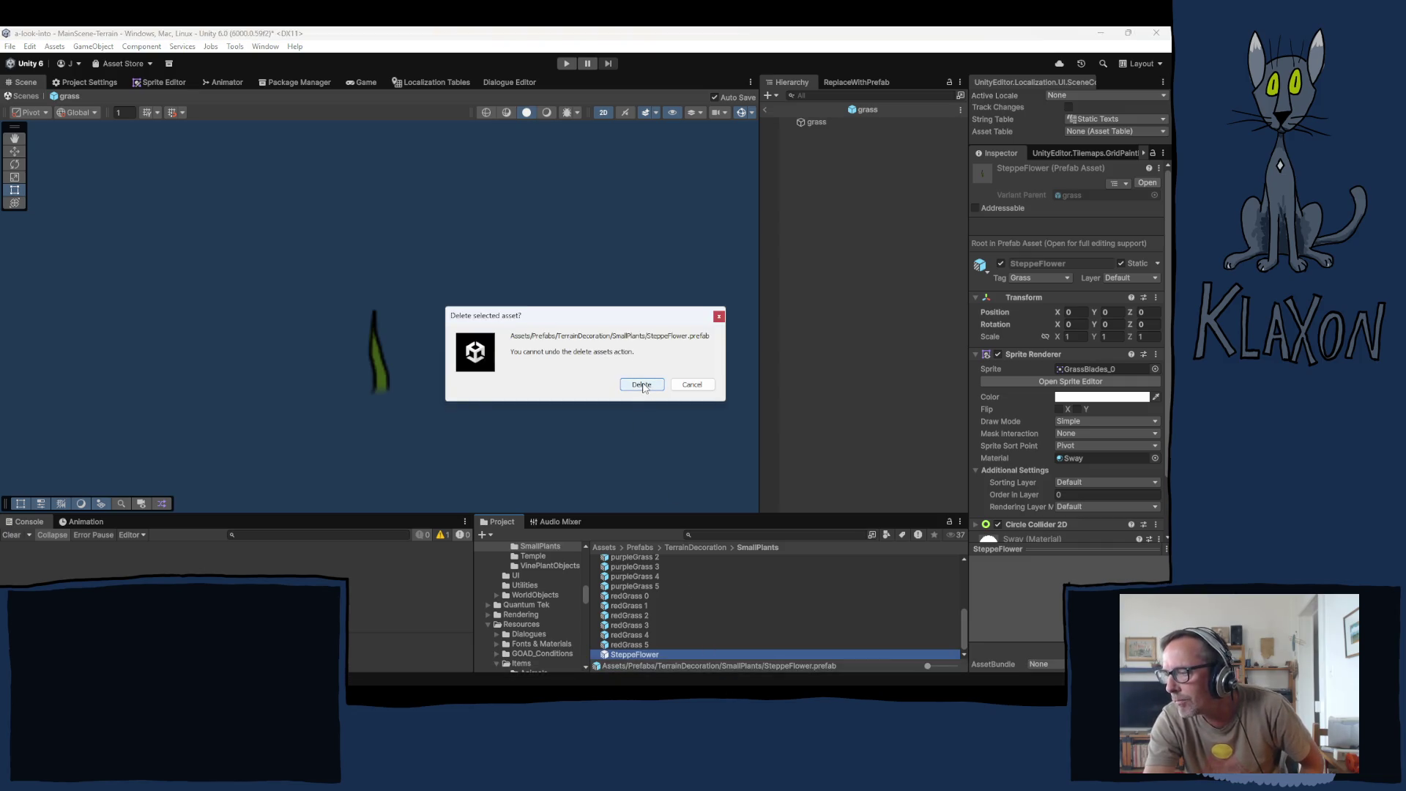
pyautogui.click(642, 383)
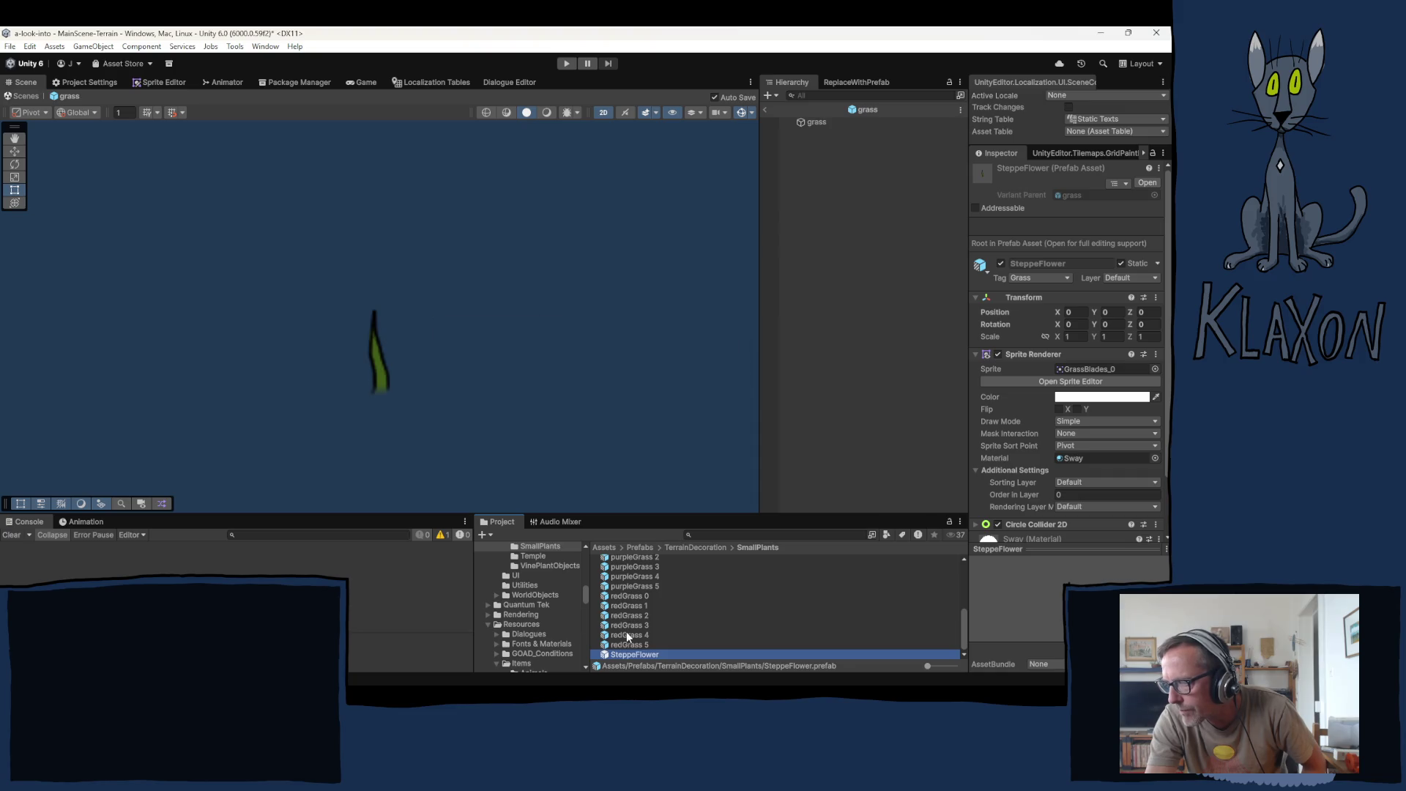
pyautogui.scroll(5, 551, 606)
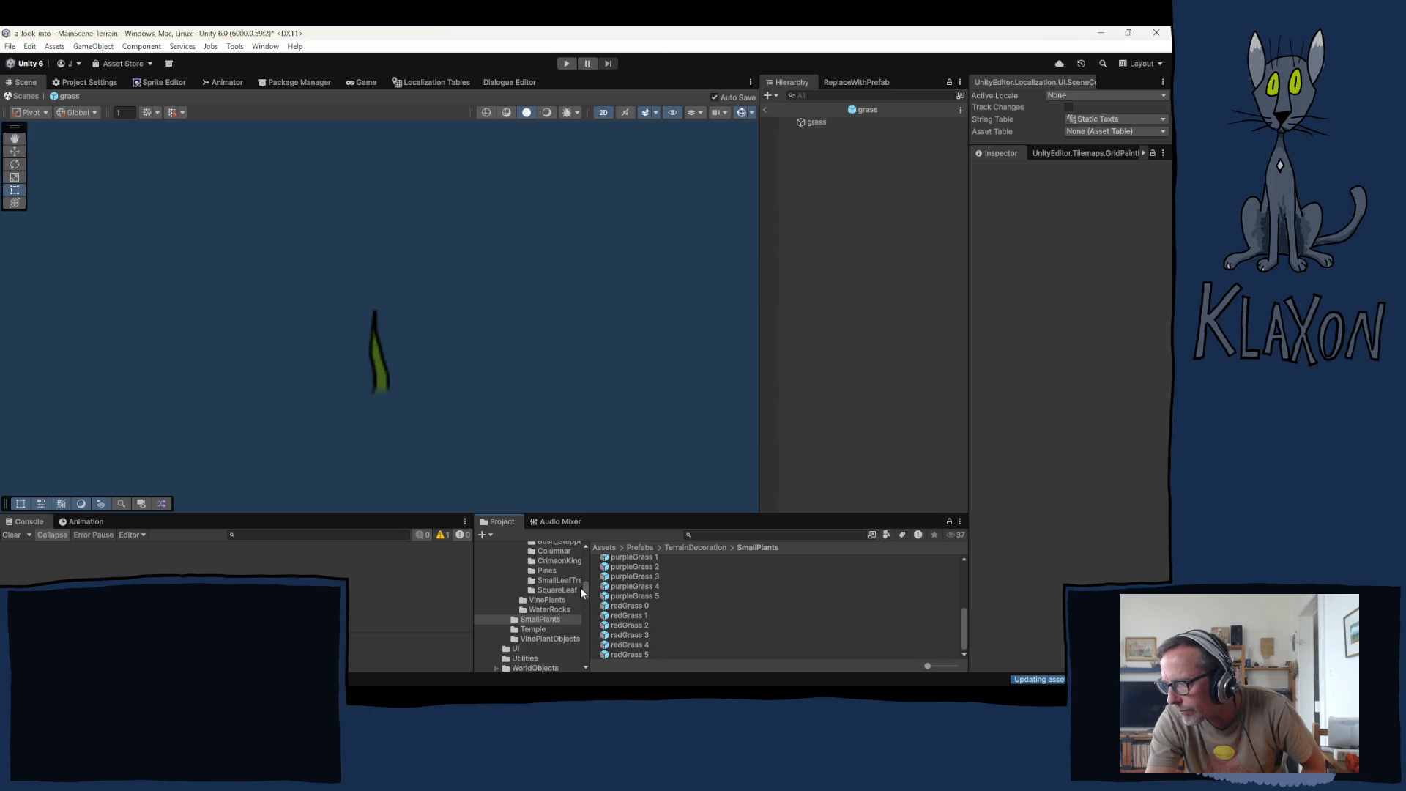
# Step: Open the TallGrass folder and scroll through the TallGrass prefab's components
pyautogui.scroll(7, 550, 599)
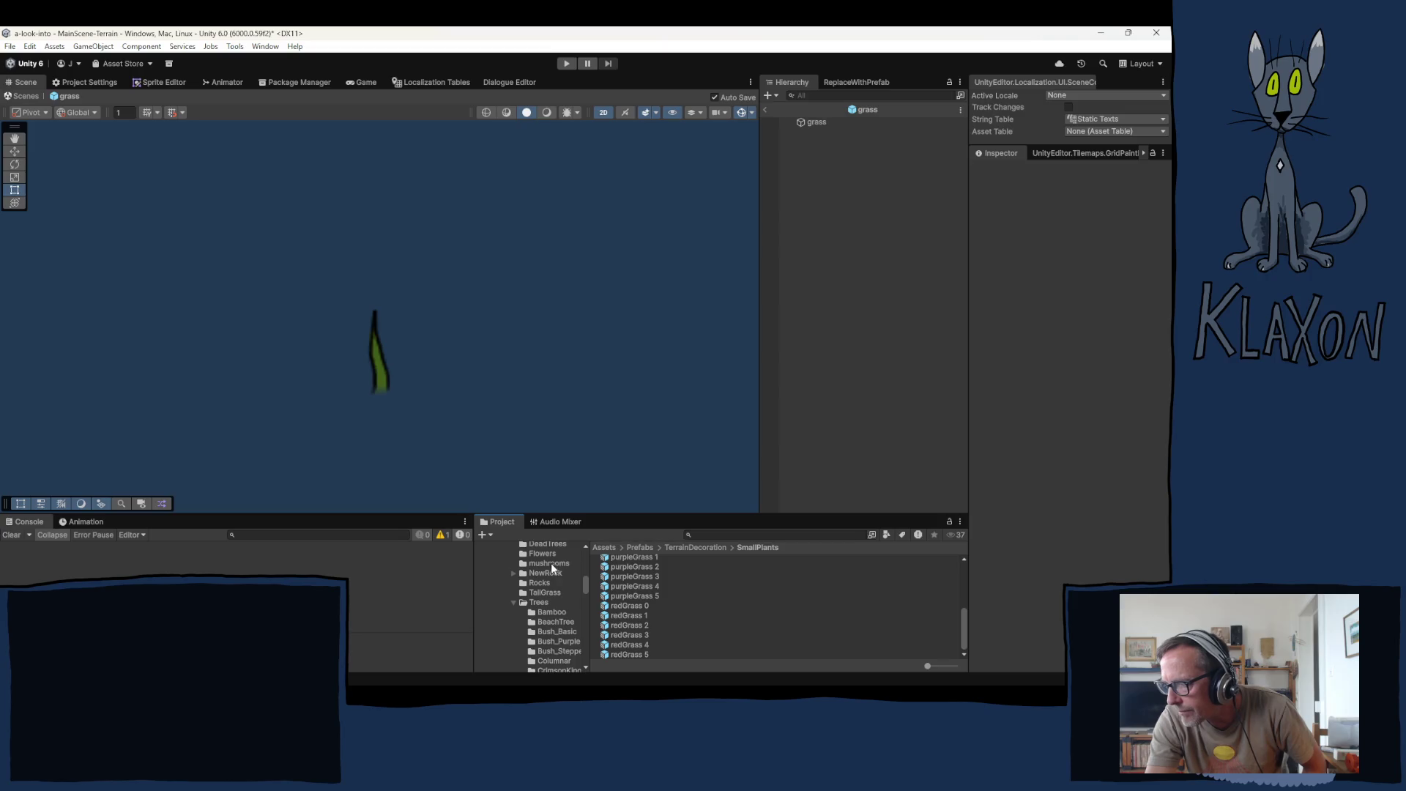
pyautogui.click(540, 587)
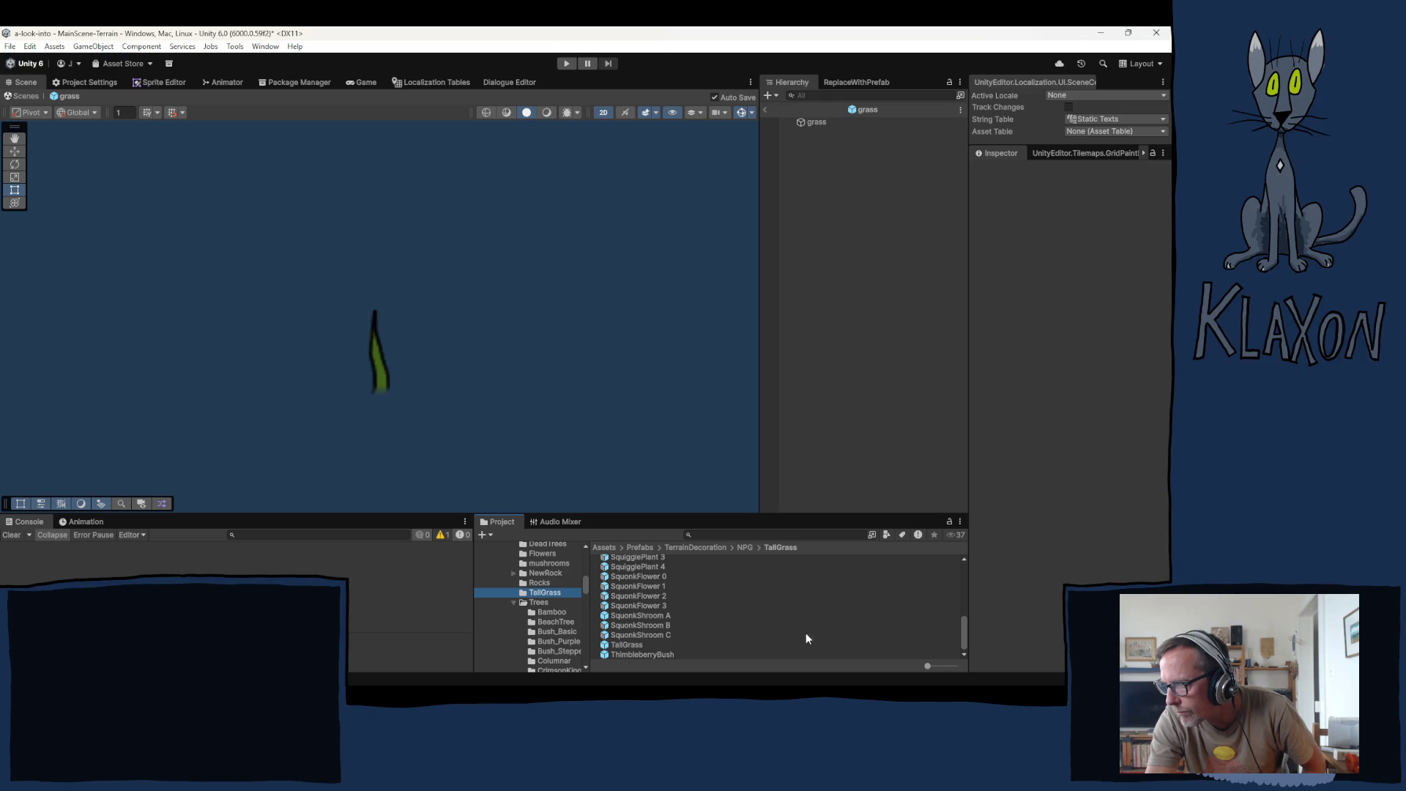
pyautogui.click(628, 643)
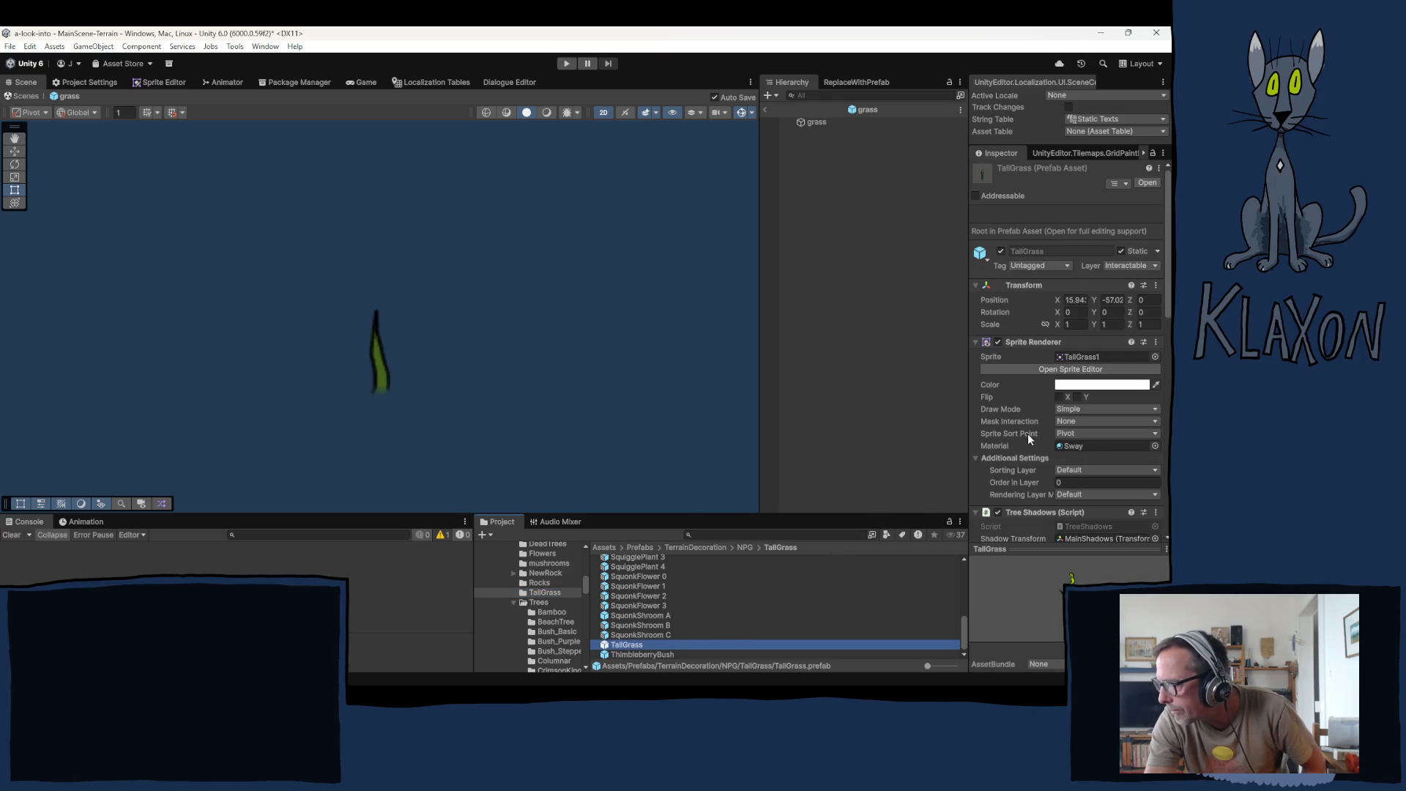
pyautogui.scroll(-4, 1032, 428)
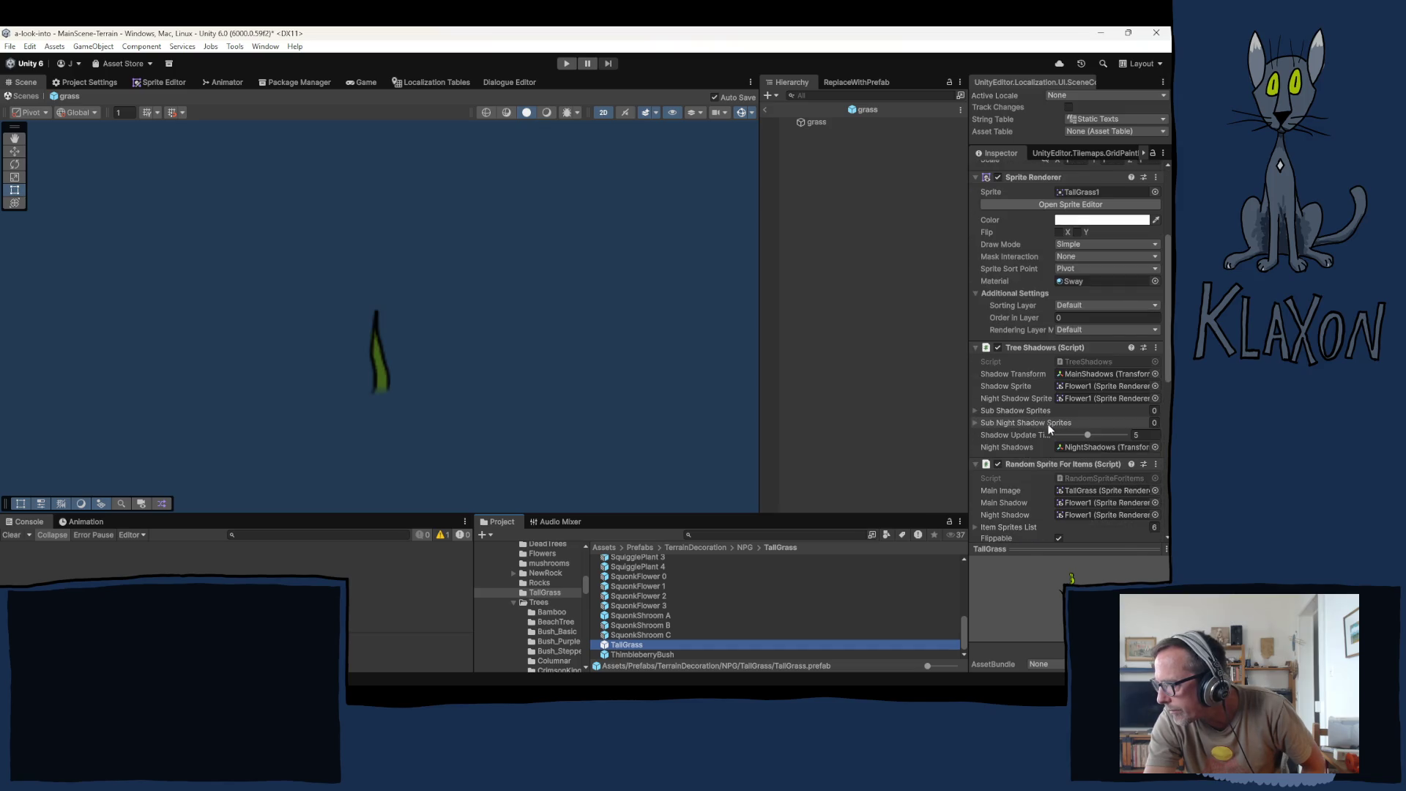
pyautogui.scroll(-2, 1048, 429)
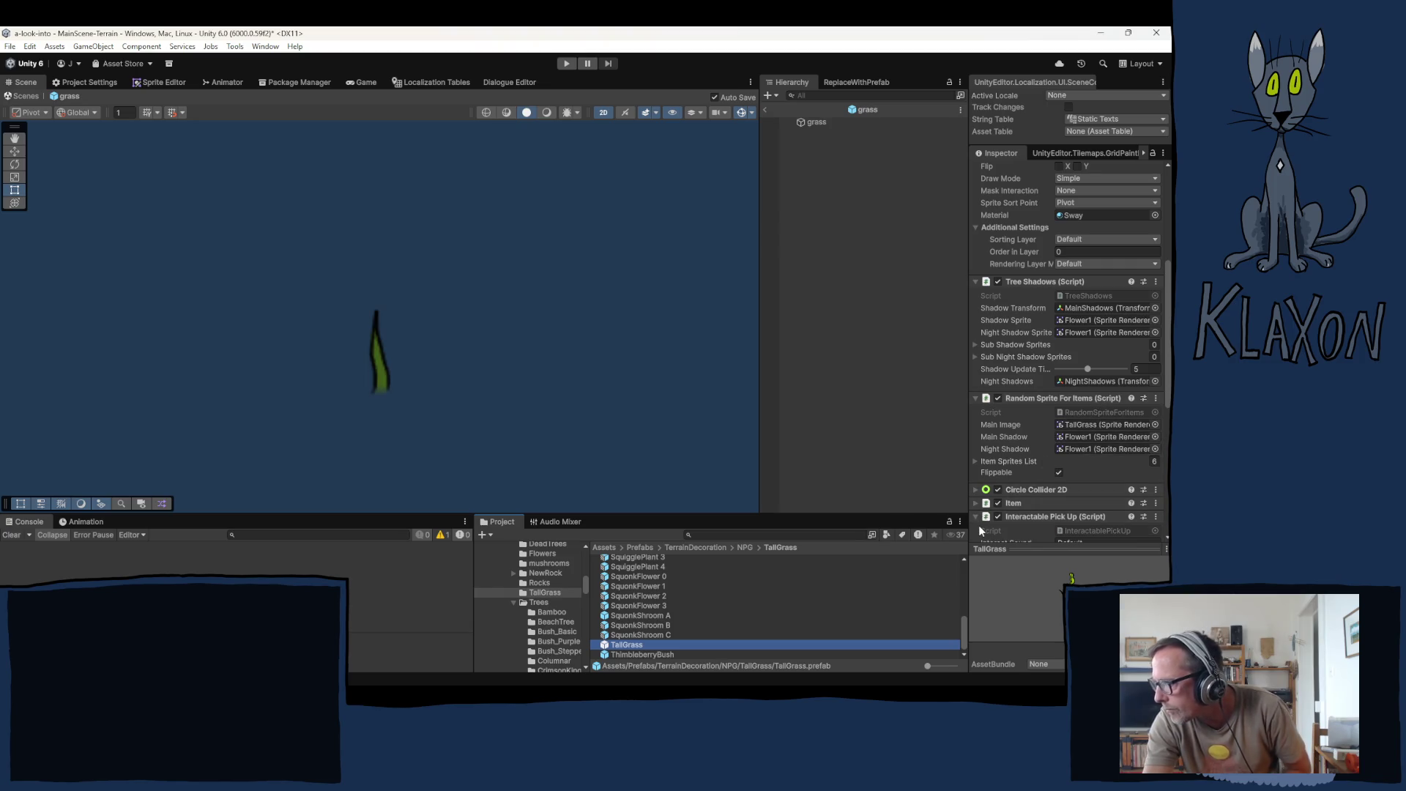
pyautogui.scroll(-5, 1075, 473)
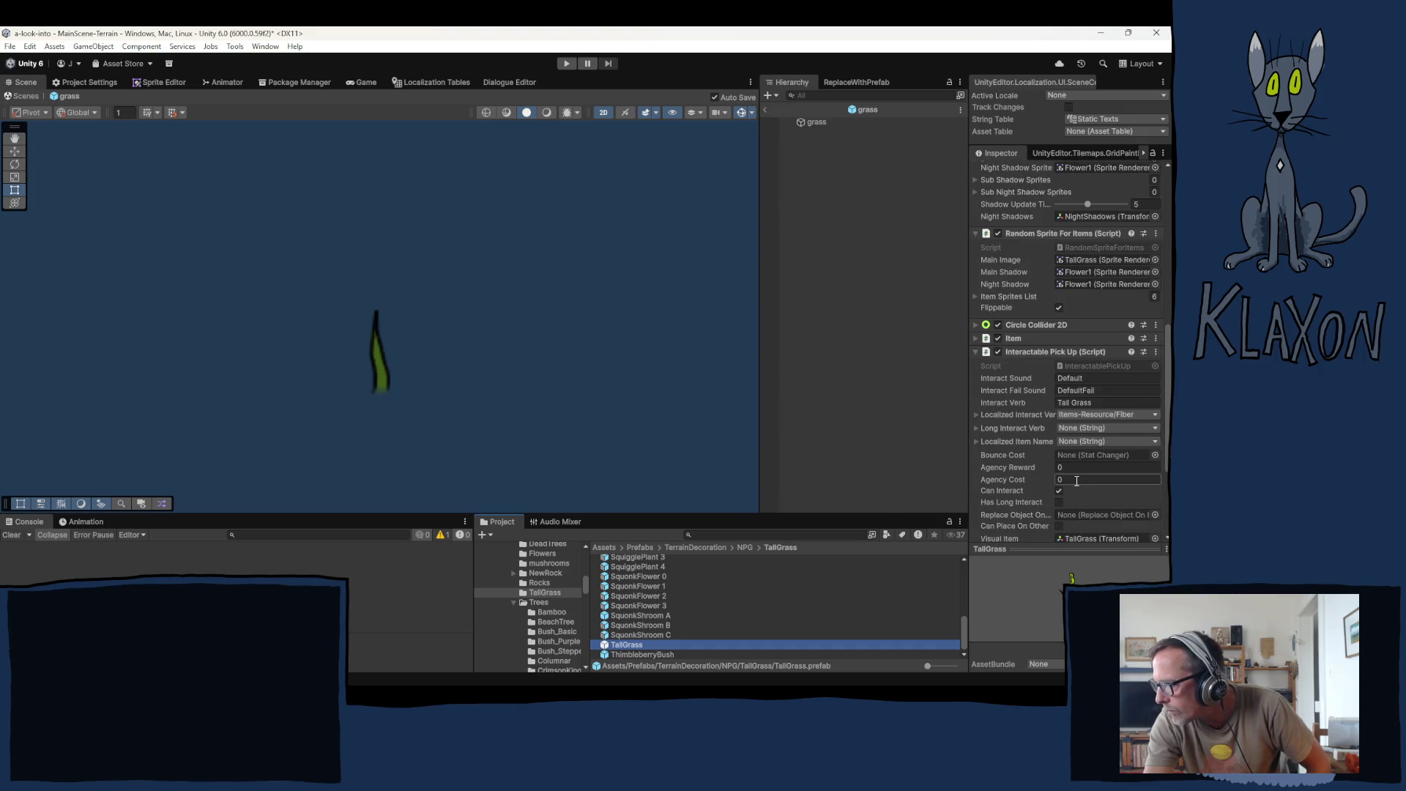
pyautogui.scroll(-5, 1076, 480)
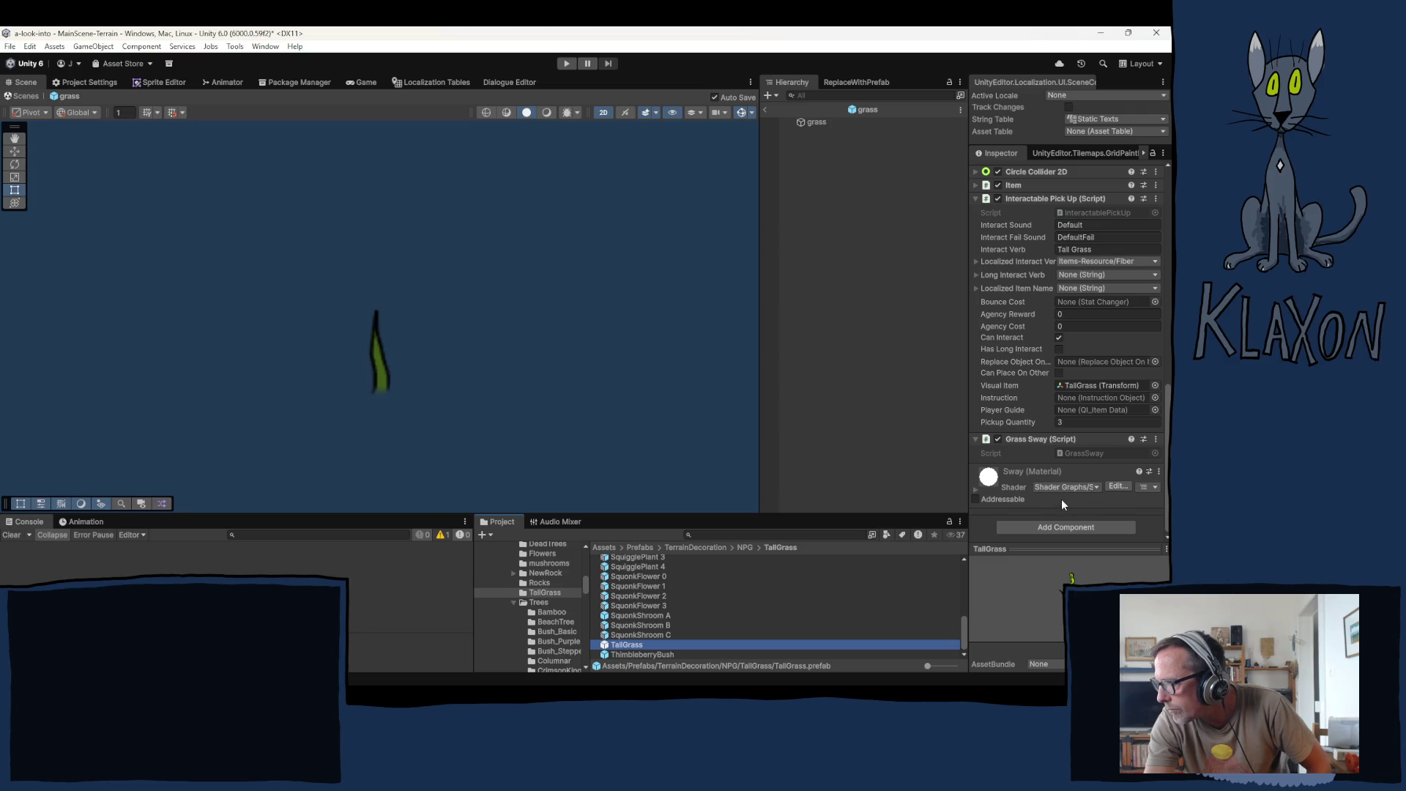
# Step: Ping the GrassSway script and expand the Sway material showing WindMovement 1.5, WindDensity 3
pyautogui.click(1086, 454)
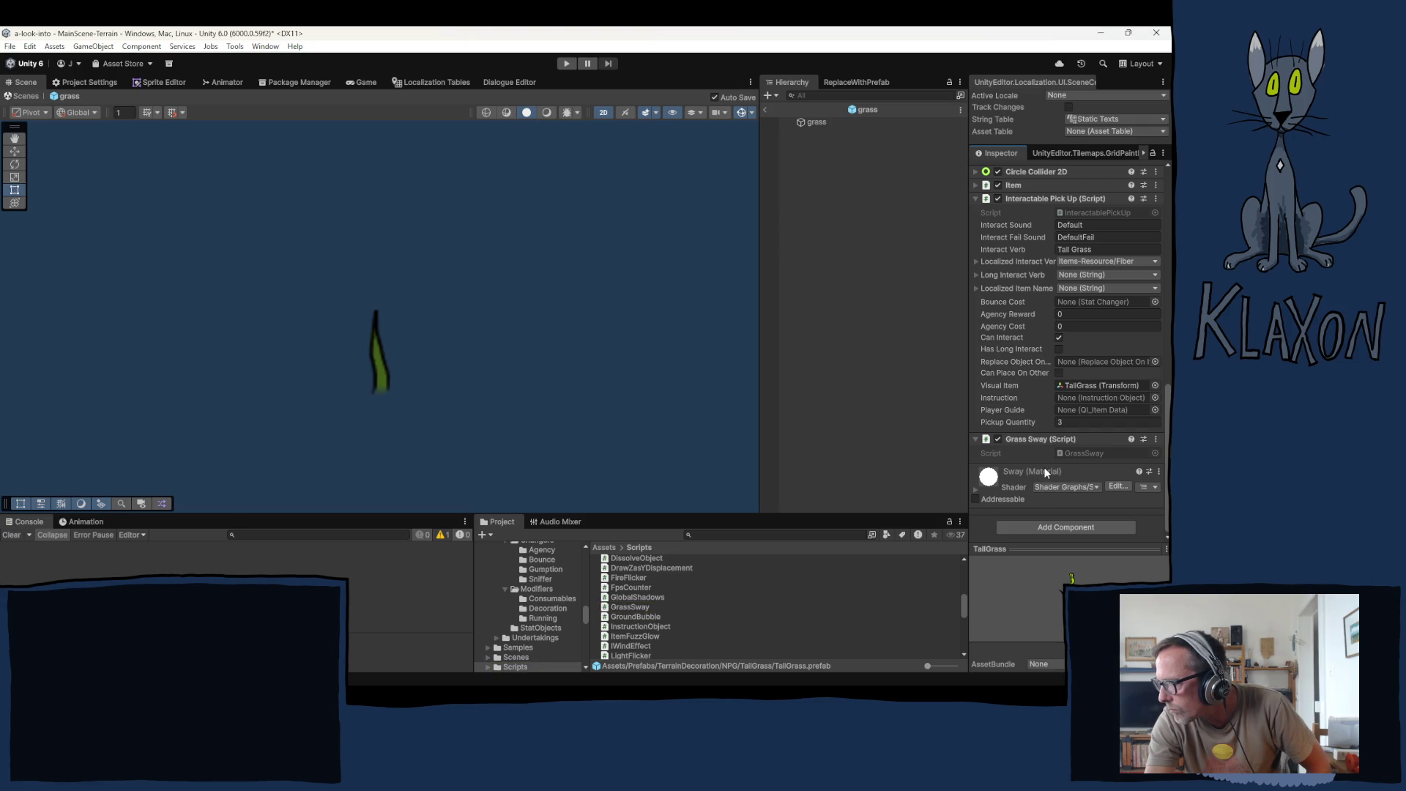
pyautogui.click(1044, 472)
pyautogui.scroll(-3, 1048, 477)
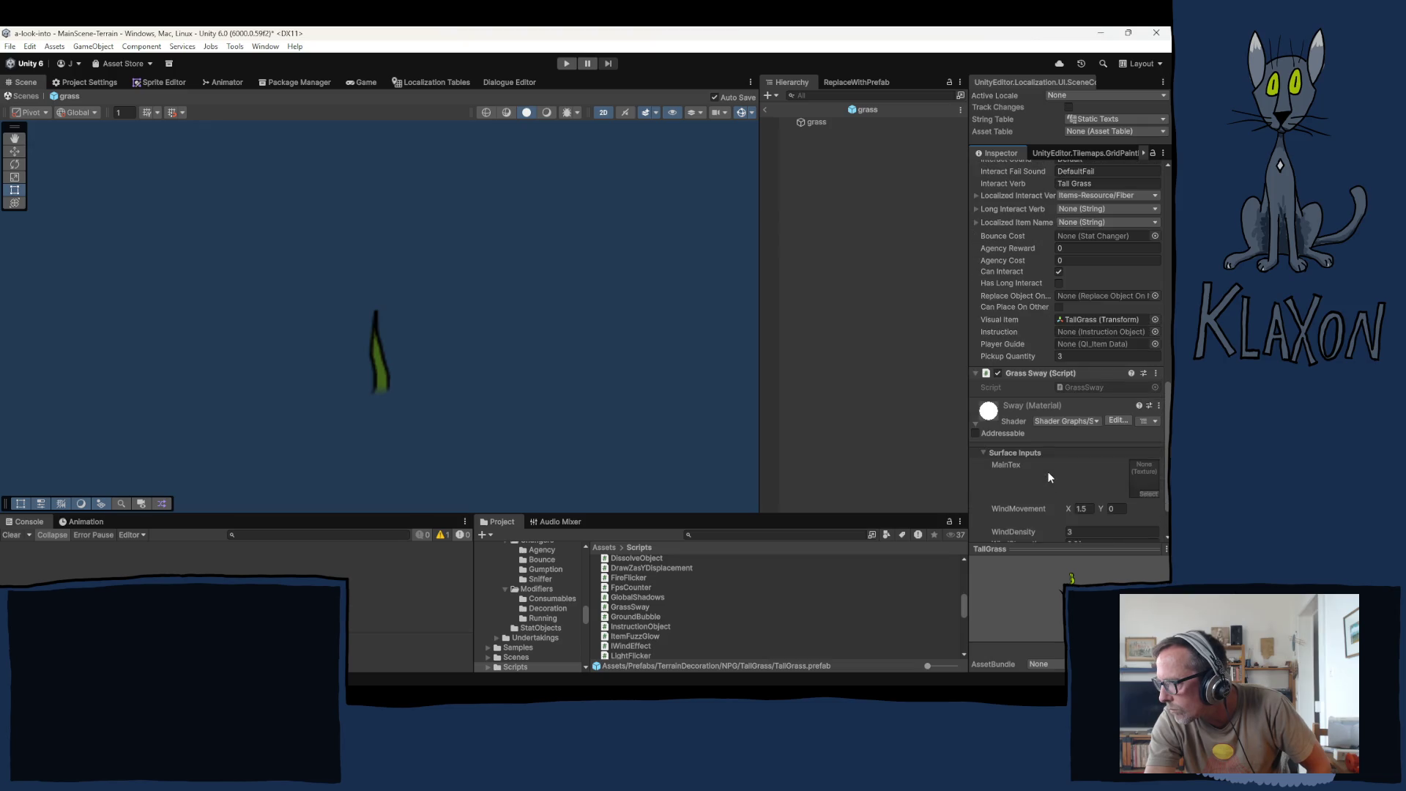
pyautogui.scroll(-3, 1048, 476)
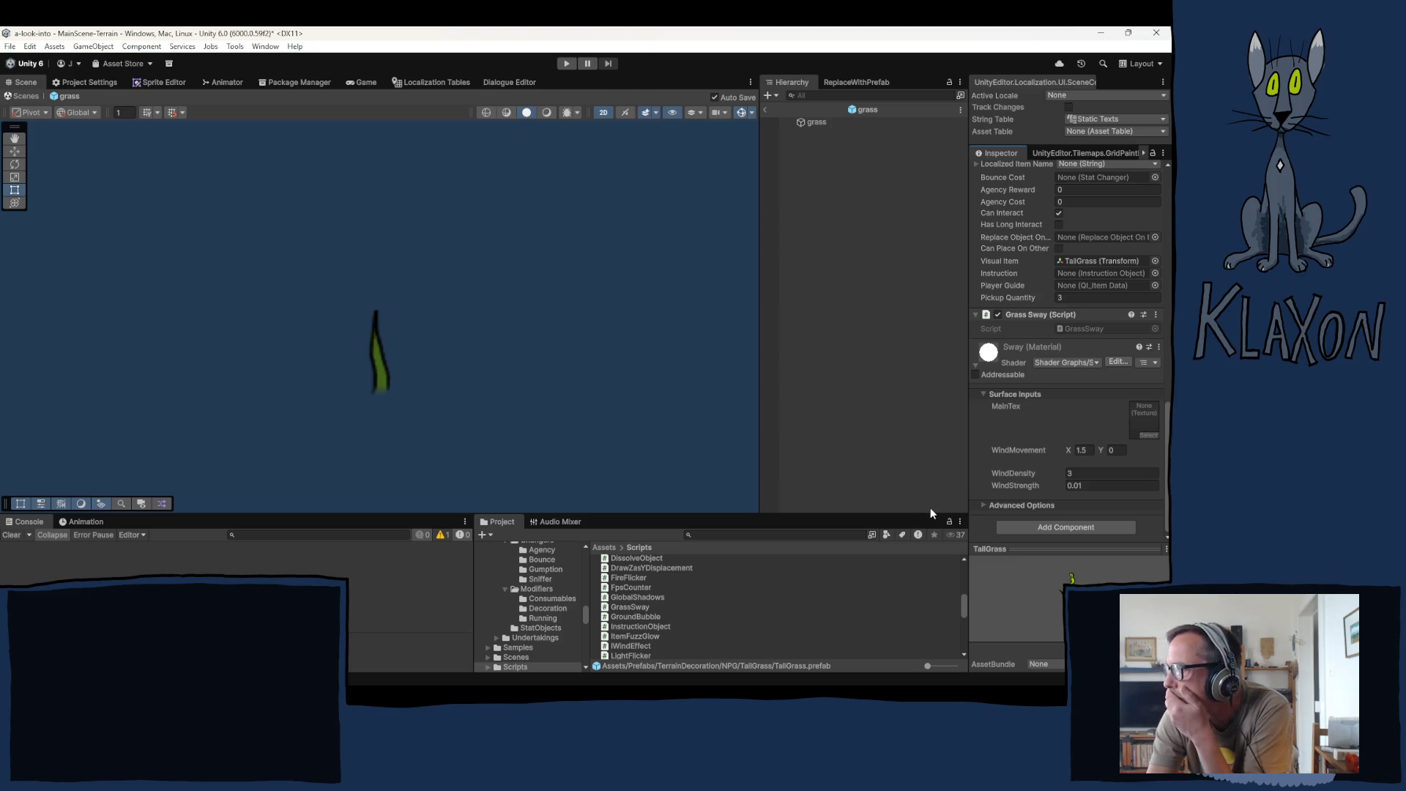
# Step: Open GrassSway.cs in Visual Studio and read its SwaySoft, SwayMedium and SwayCo code
pyautogui.click(1074, 329)
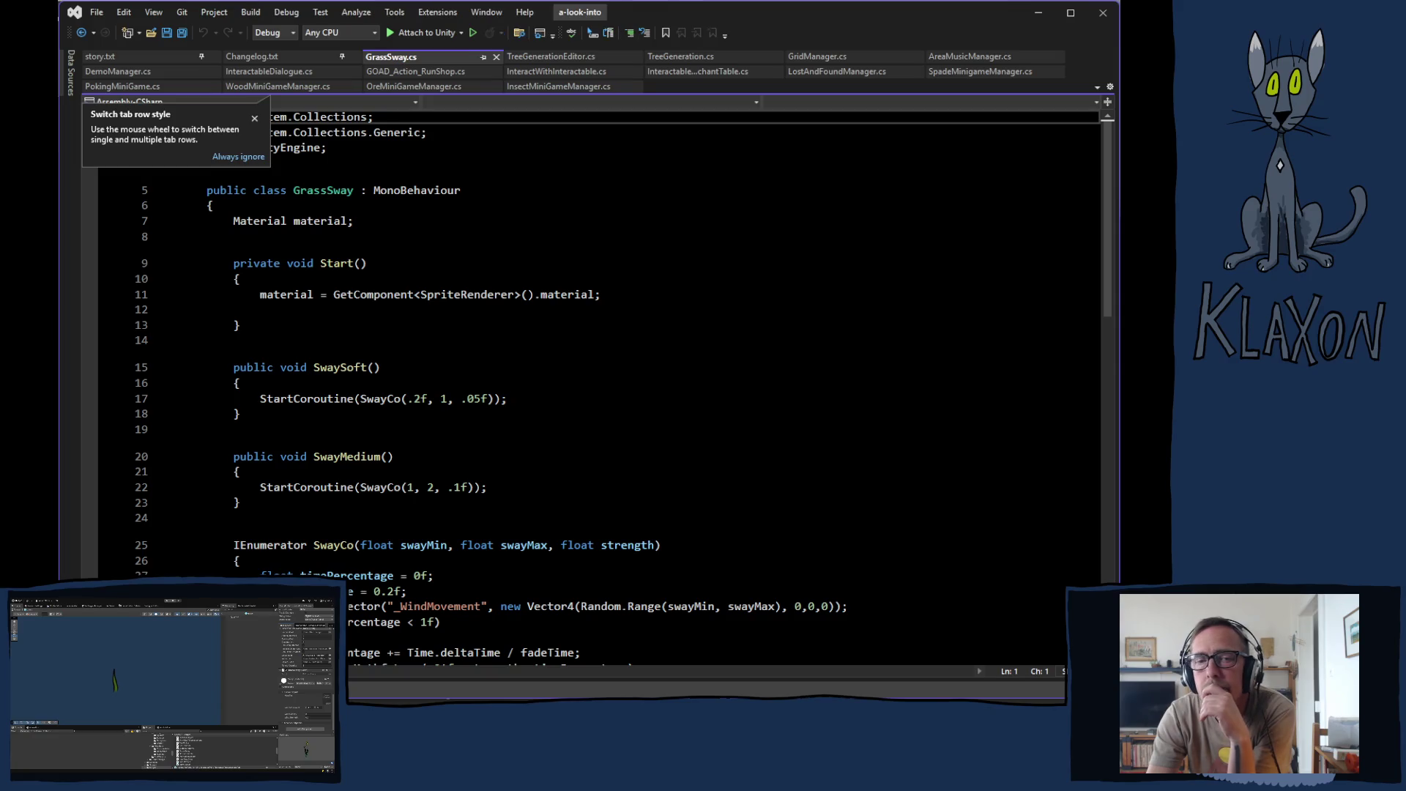
pyautogui.scroll(-5, 503, 505)
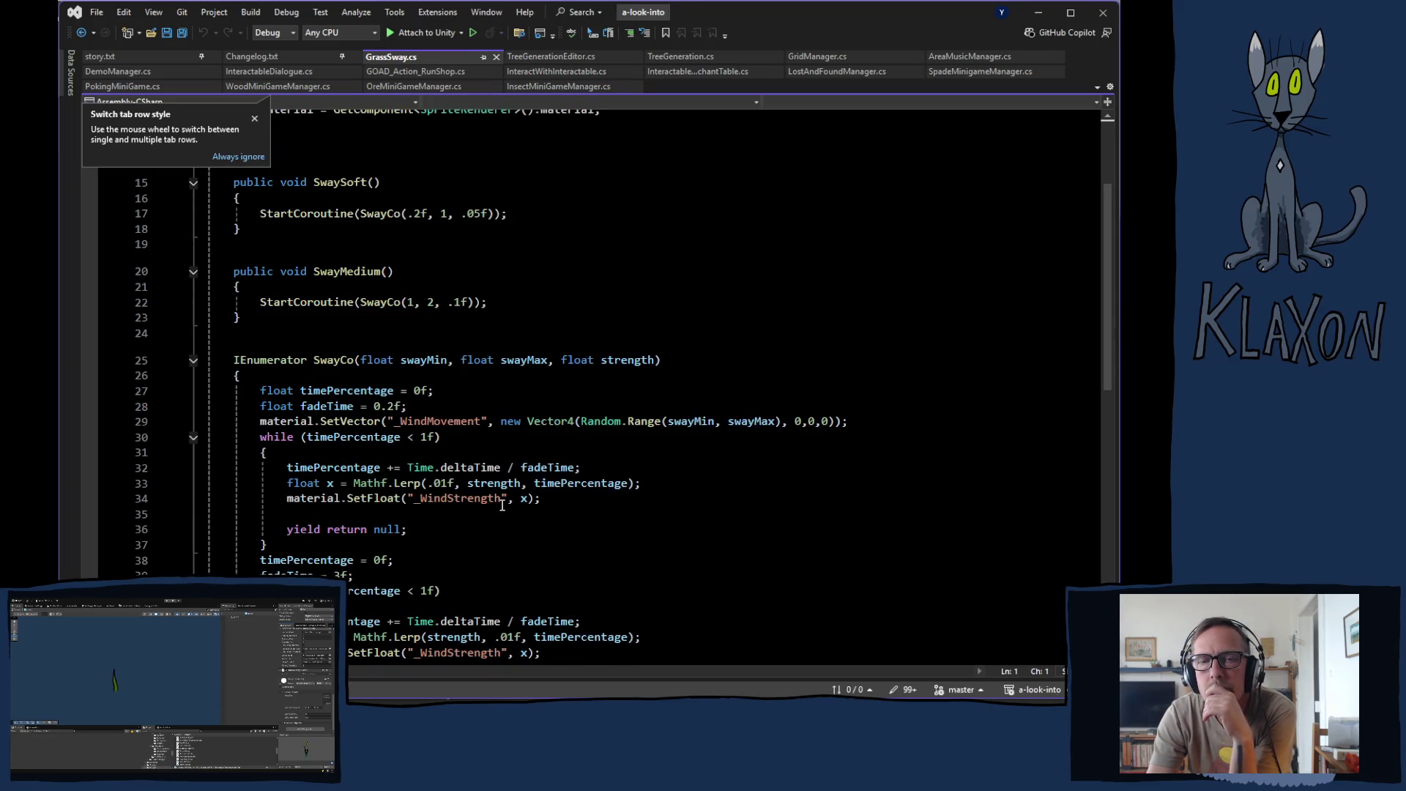
pyautogui.scroll(-5, 508, 505)
pyautogui.scroll(6, 546, 504)
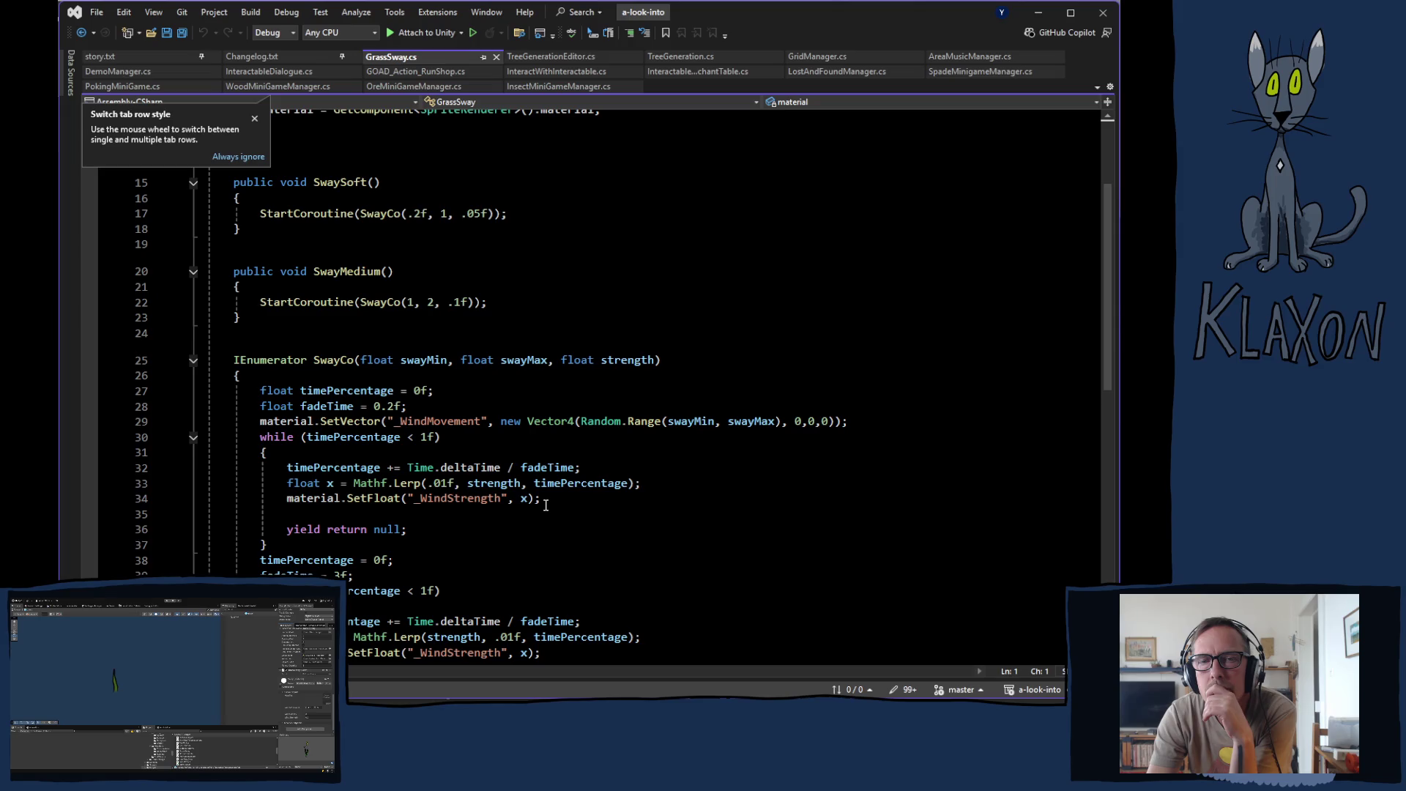
pyautogui.scroll(1, 545, 505)
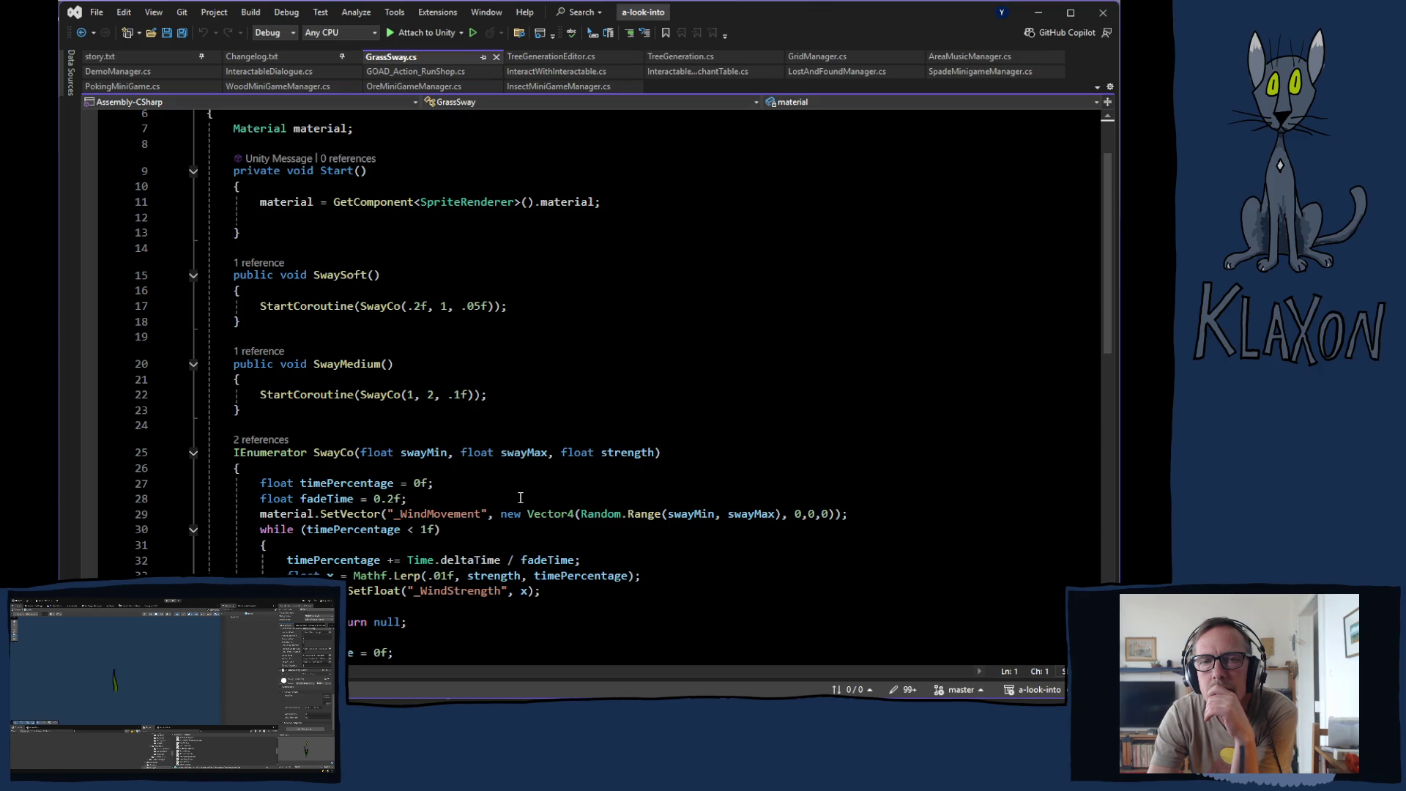
pyautogui.scroll(2, 520, 498)
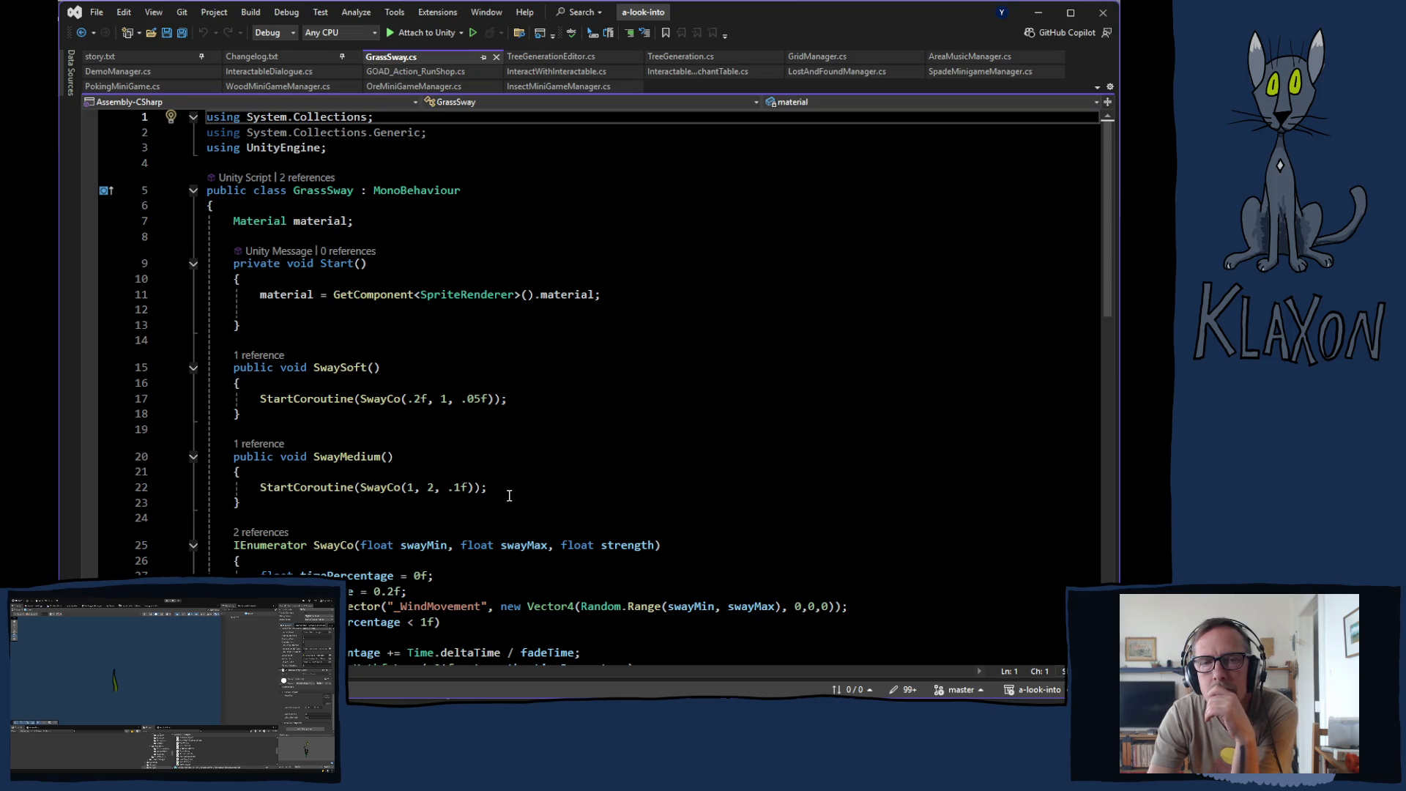
pyautogui.scroll(-1, 508, 496)
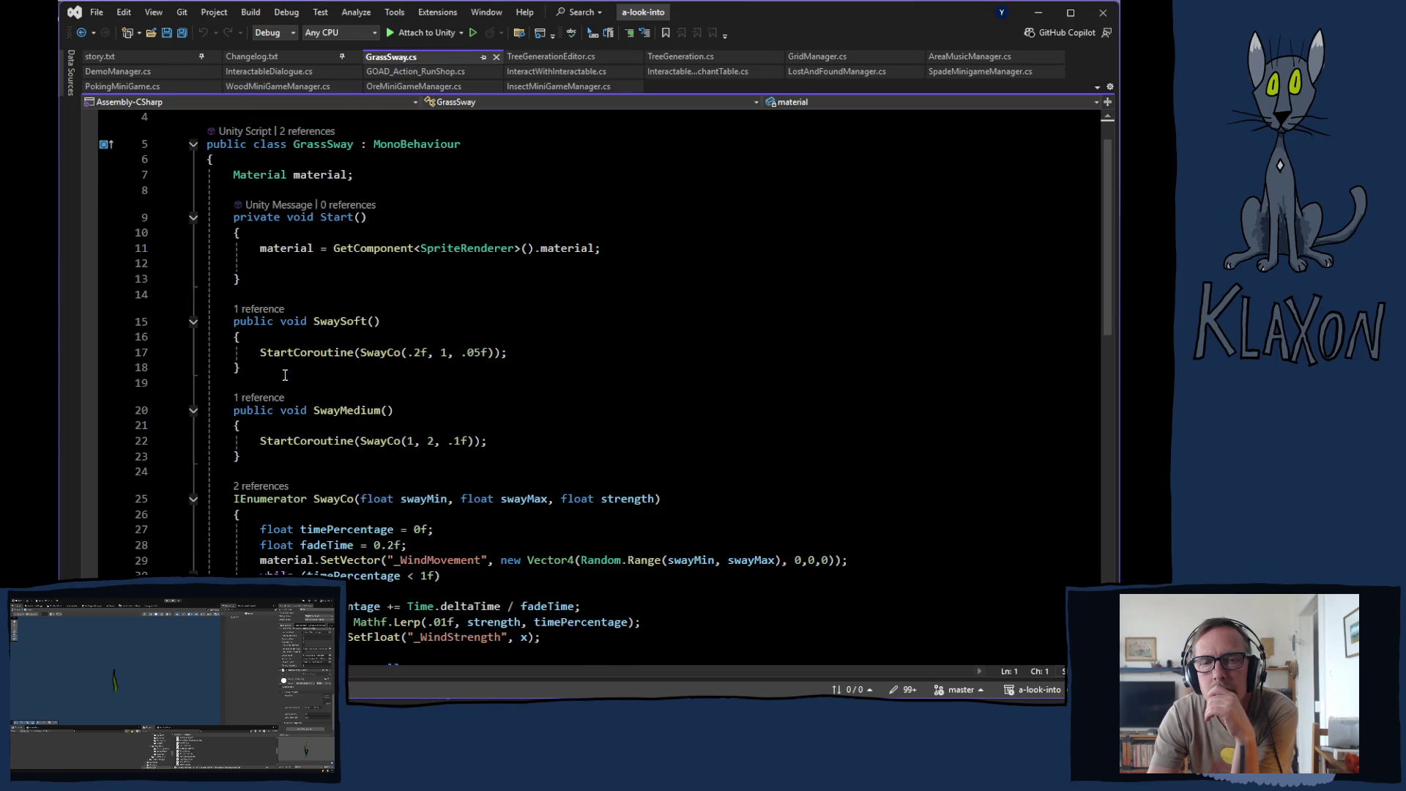
# Step: Check which scripts reference SwaySoft and SwayMedium in Visual Studio, then return to Unity
pyautogui.click(265, 310)
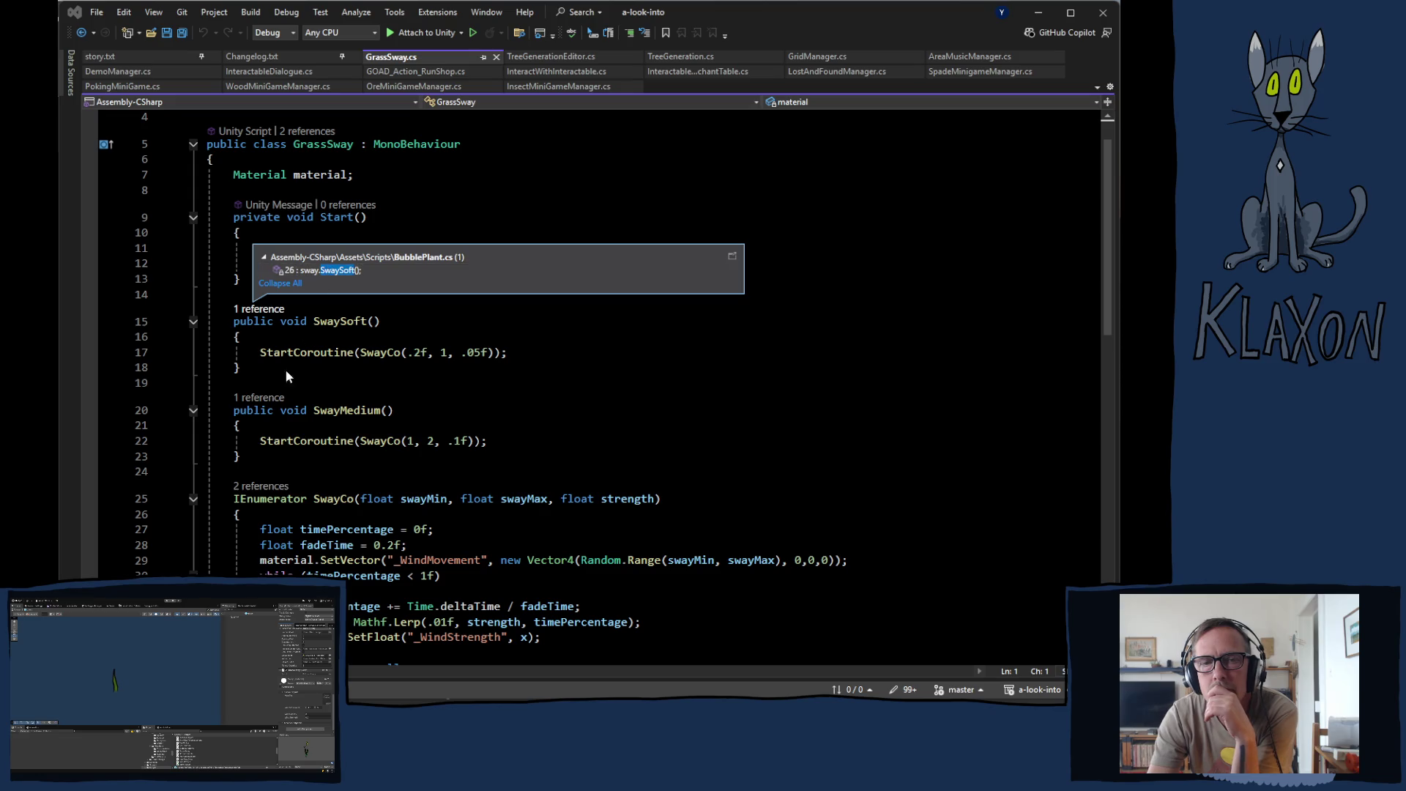
pyautogui.click(267, 399)
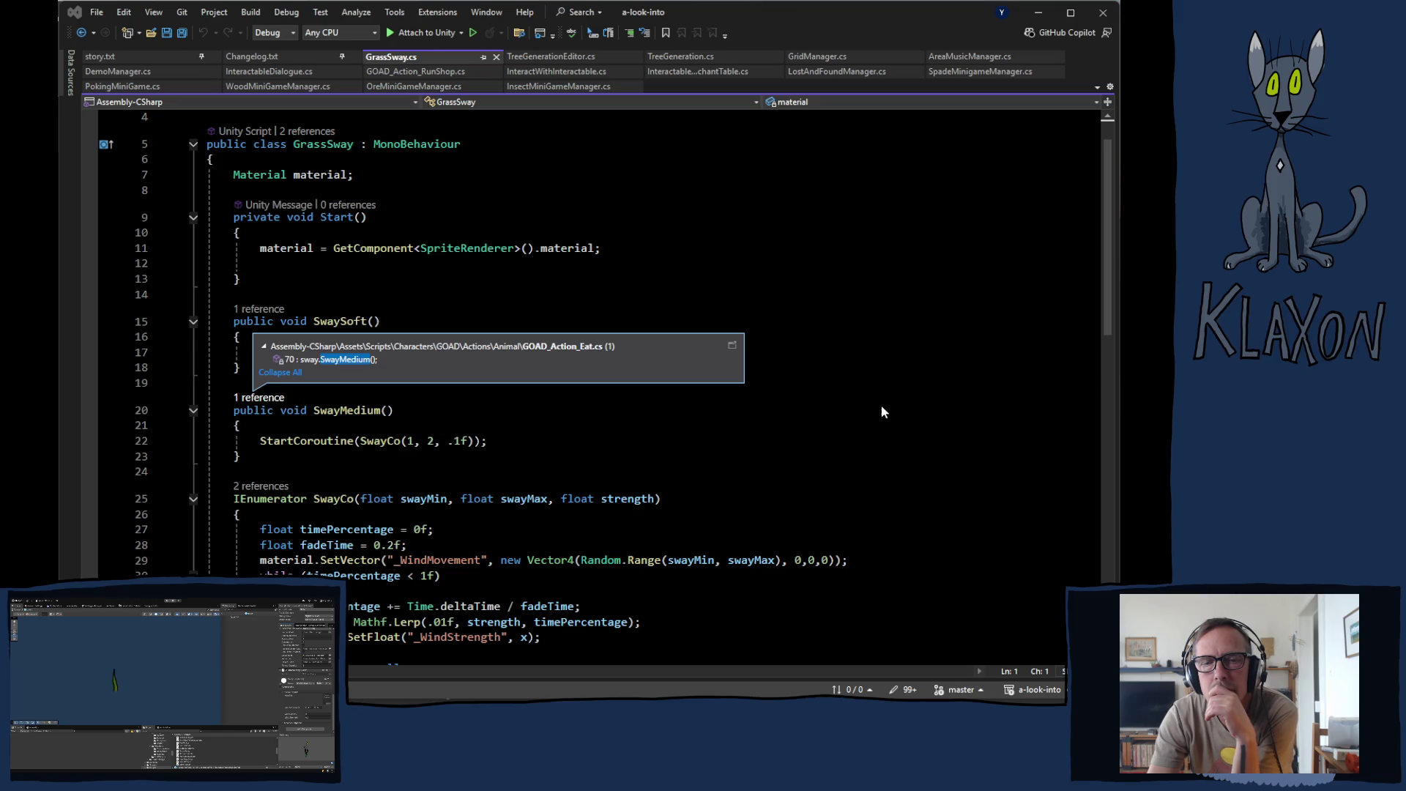
pyautogui.click(943, 386)
pyautogui.scroll(-2, 663, 461)
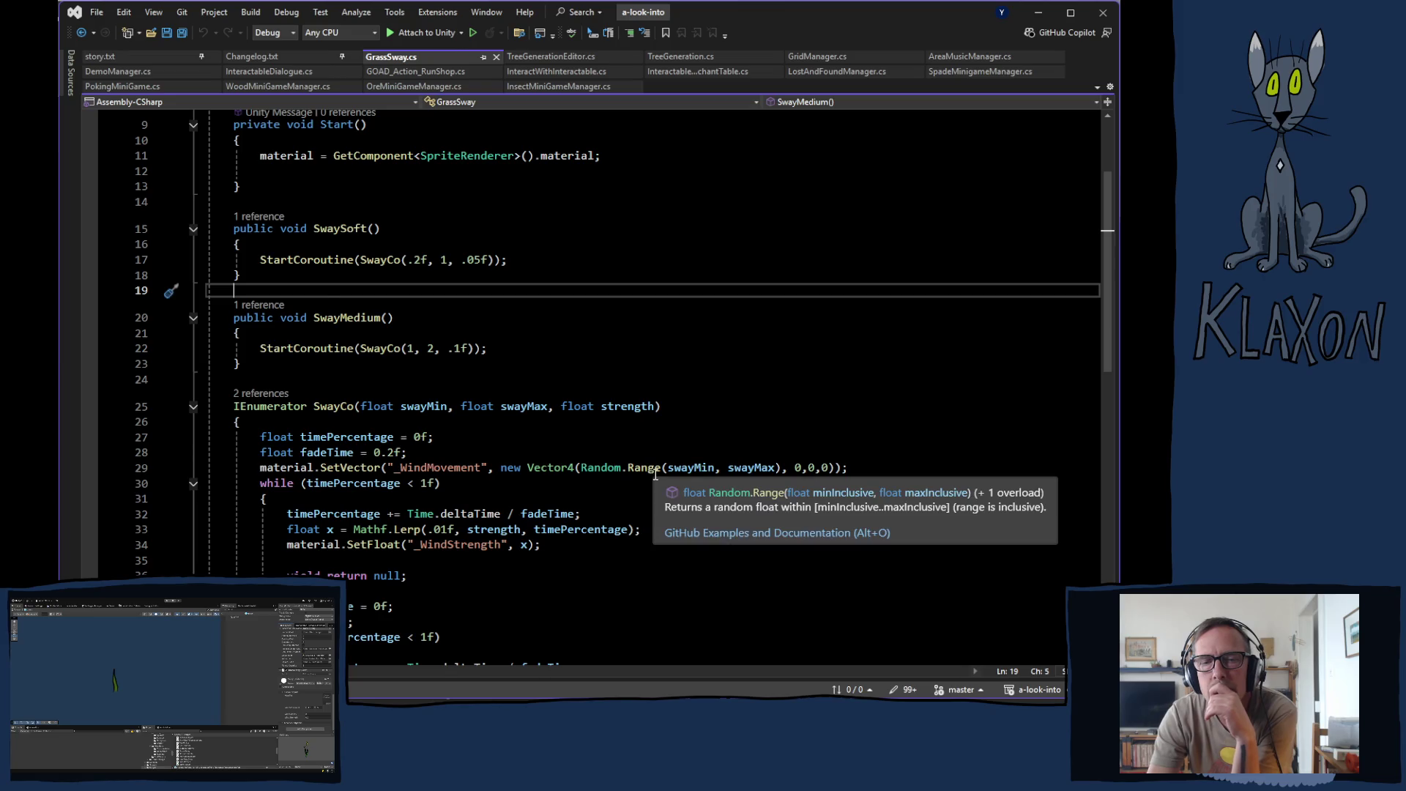
pyautogui.scroll(-3, 657, 472)
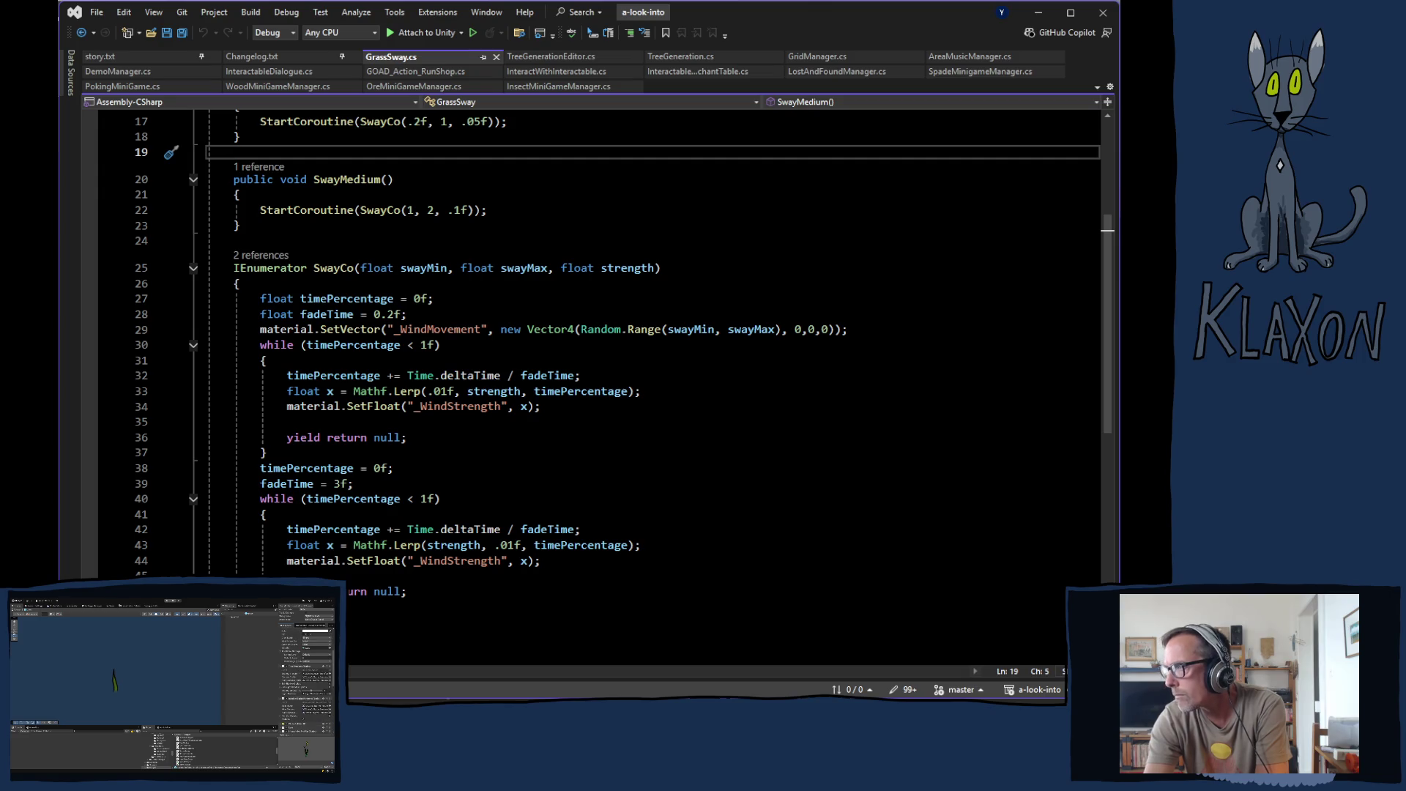
pyautogui.click(819, 121)
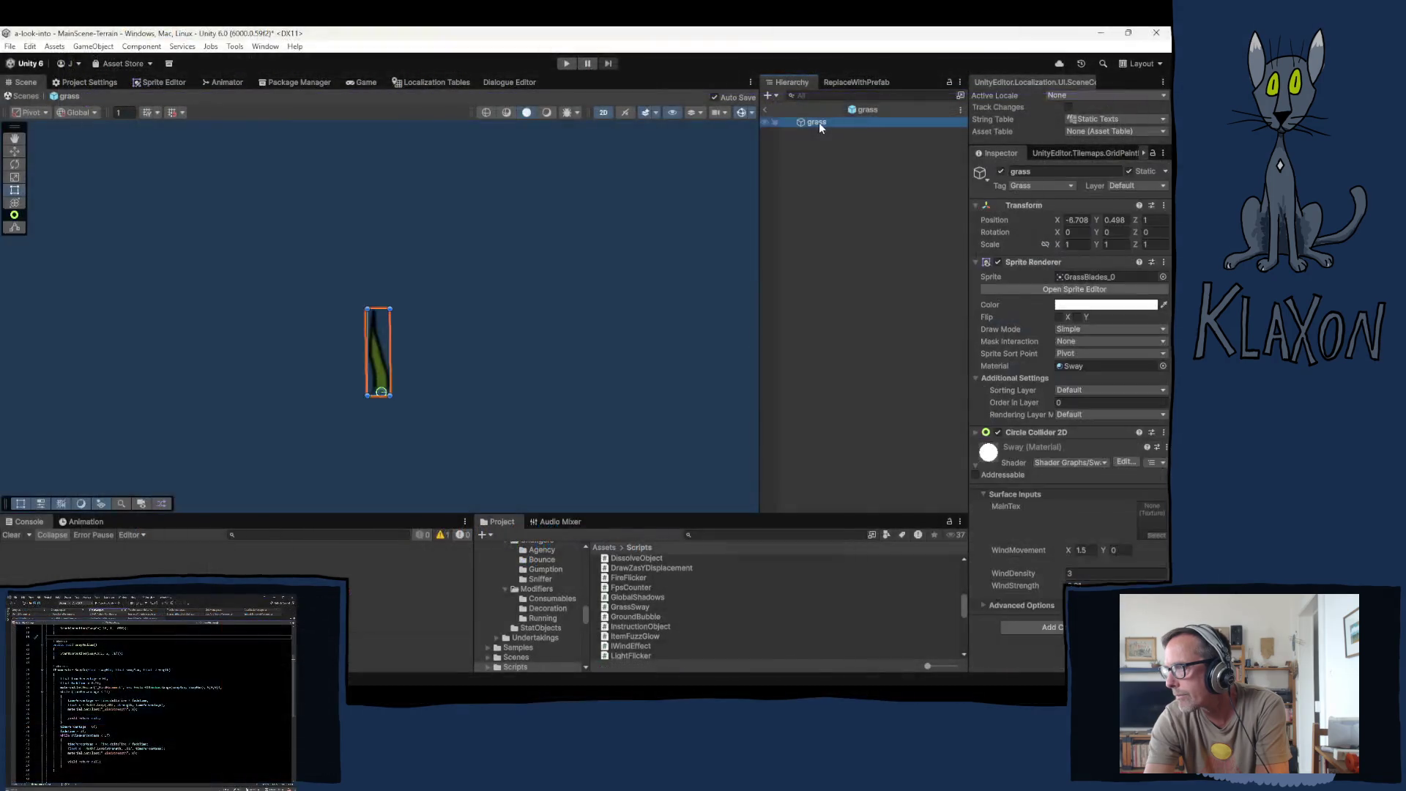
# Step: Locate the grass prefab in the project files and reselect the grass object
pyautogui.click(860, 109)
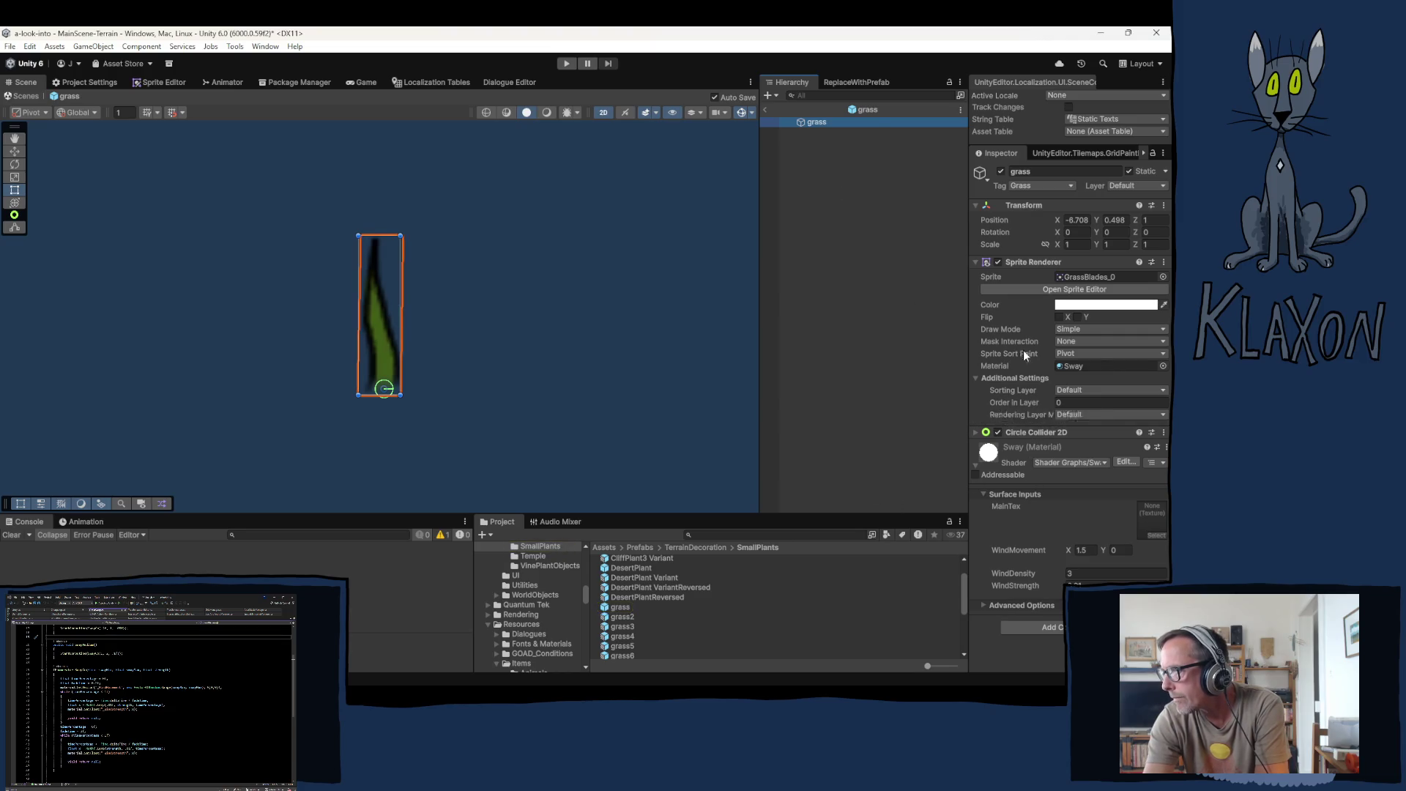
pyautogui.click(893, 306)
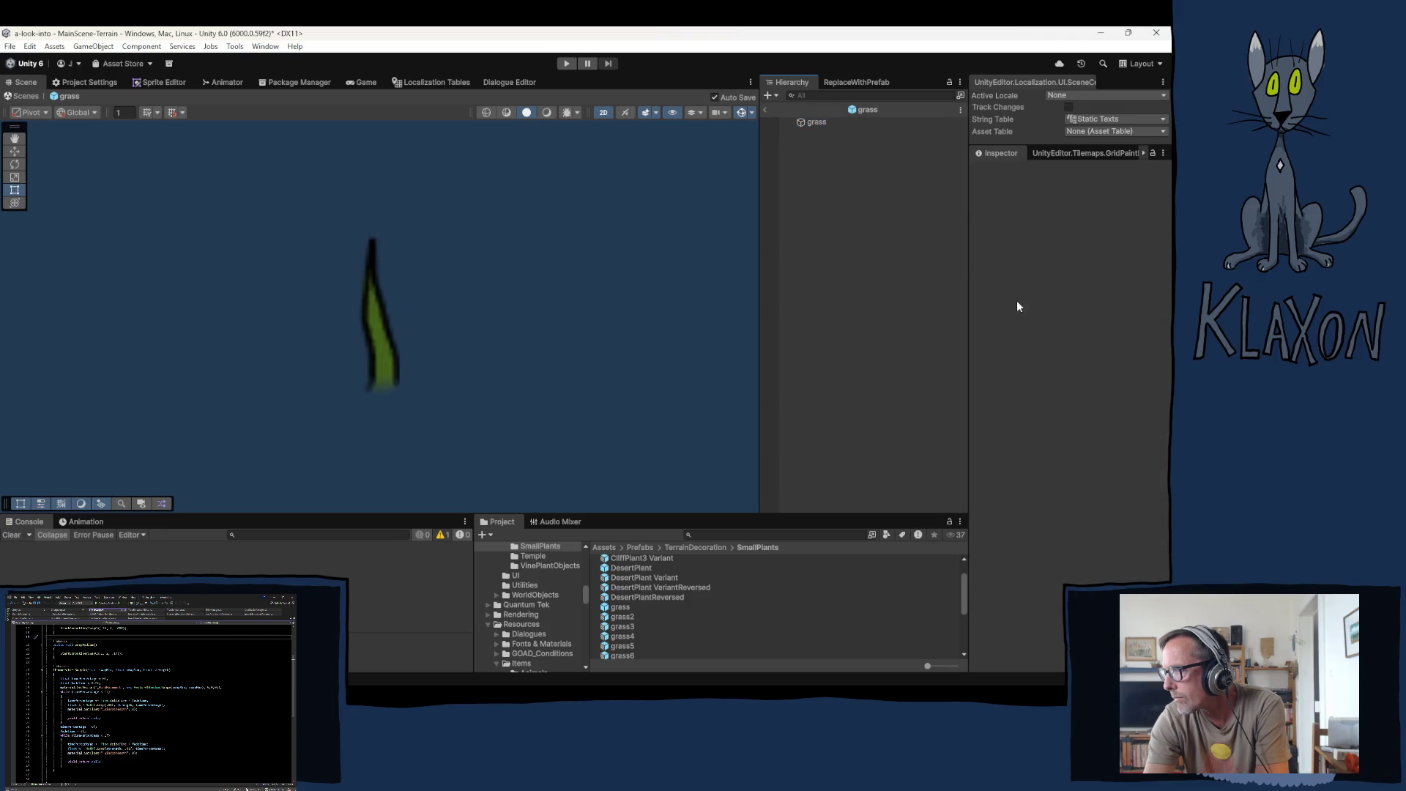
pyautogui.click(827, 122)
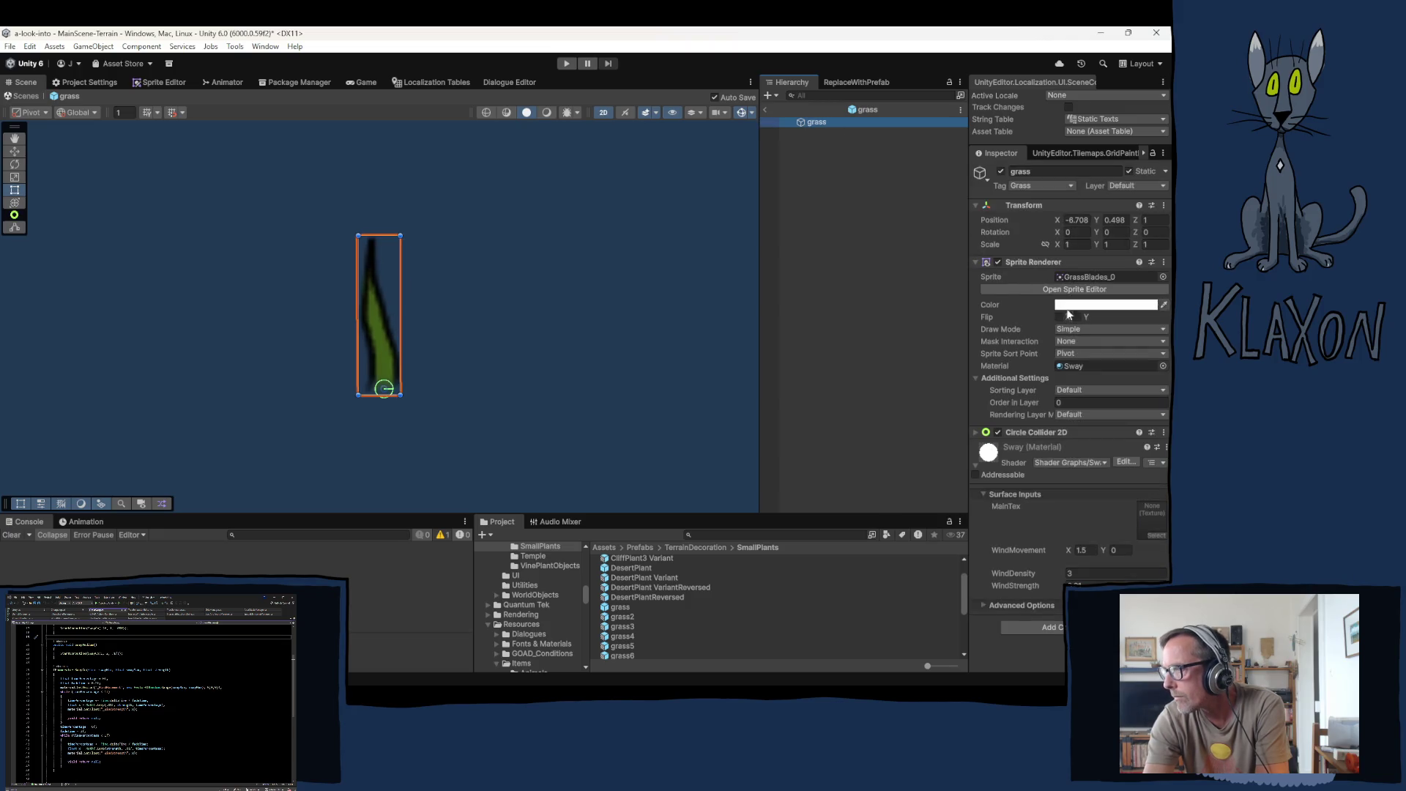
# Step: Collapse the Sway material's Surface Inputs and the material foldout in the Inspector
pyautogui.click(1054, 490)
pyautogui.click(1062, 494)
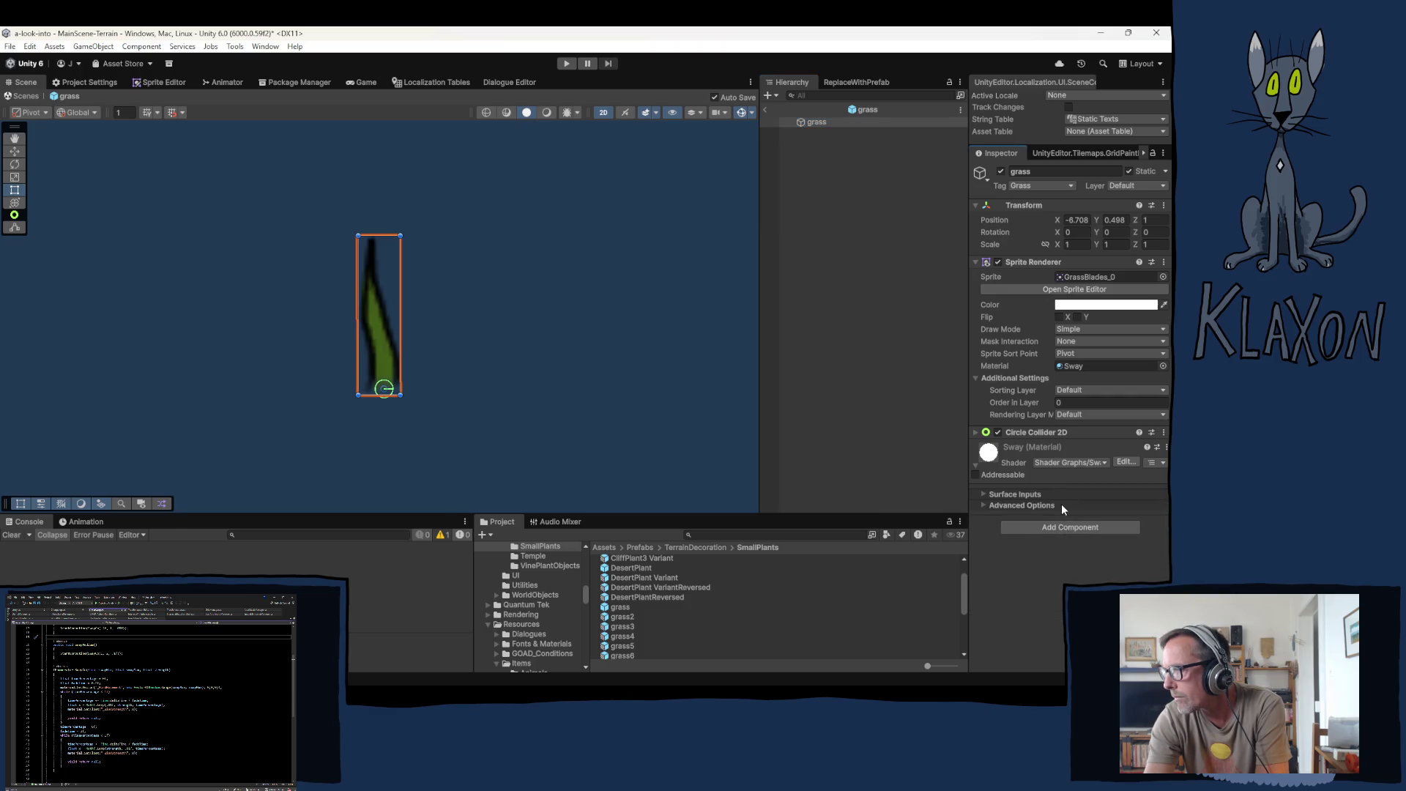
pyautogui.click(1039, 448)
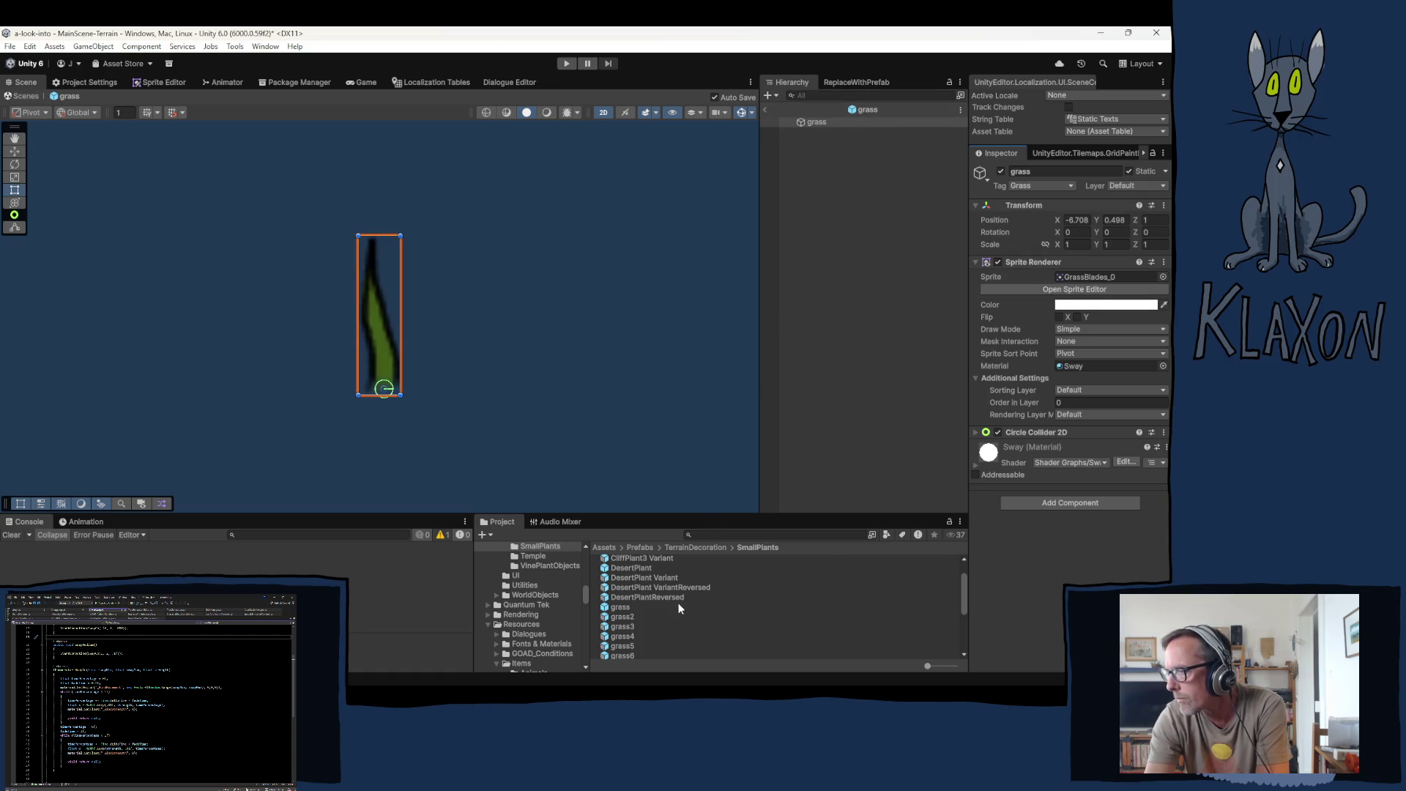
pyautogui.scroll(-5, 679, 611)
# Step: Open the TallGrass folder to list GuntherCrystal, LeafPlant 0–6 and SquigglePlant prefabs
pyautogui.scroll(5, 696, 613)
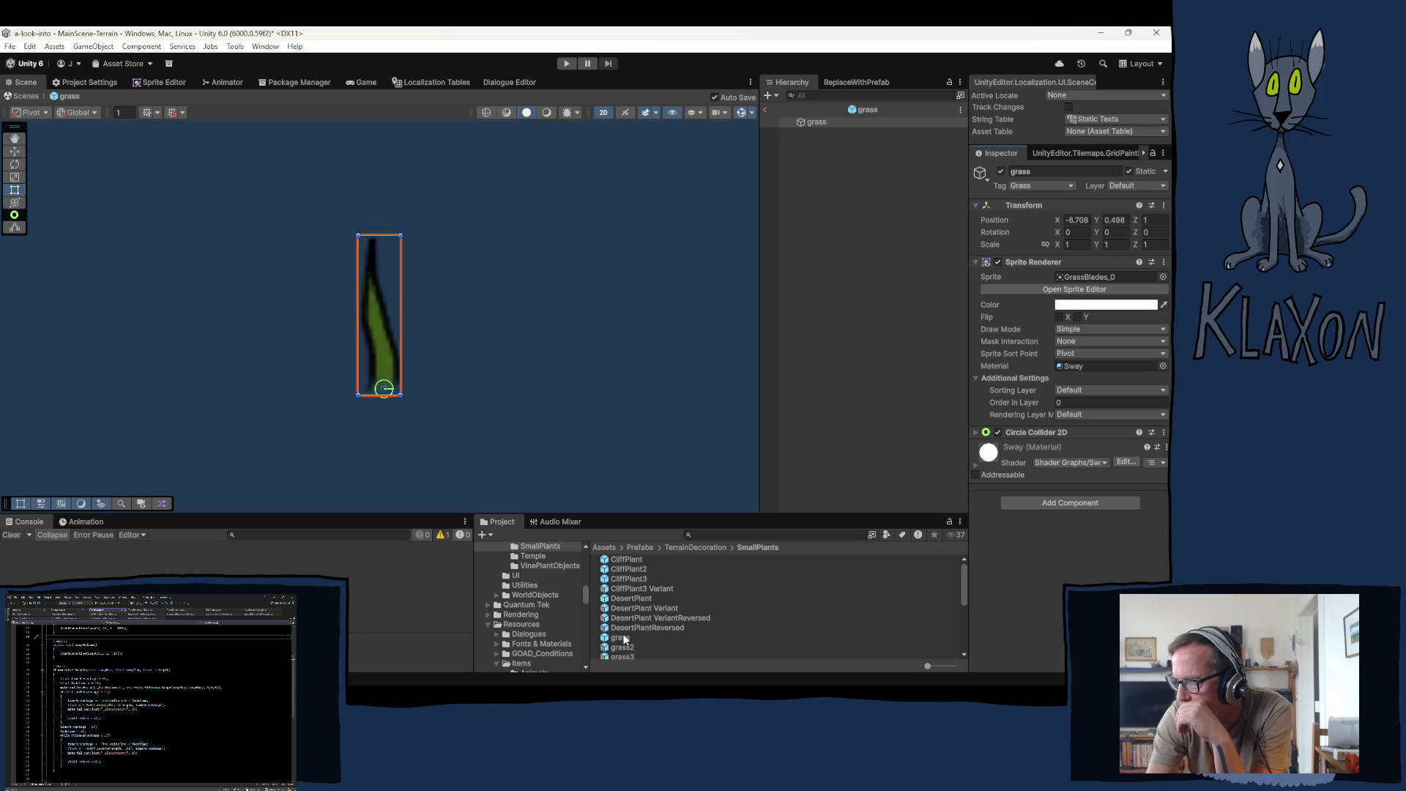
pyautogui.scroll(5, 559, 590)
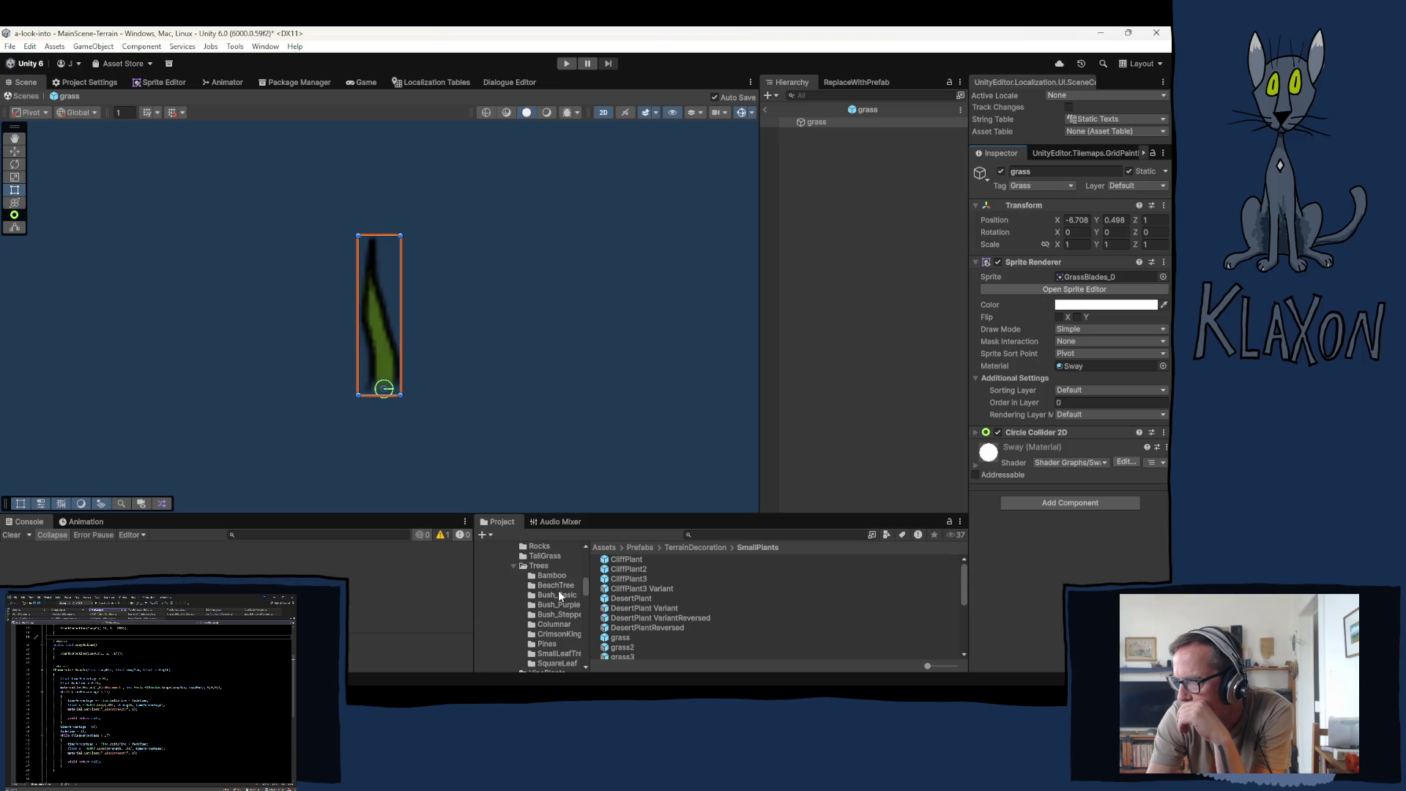
pyautogui.click(550, 555)
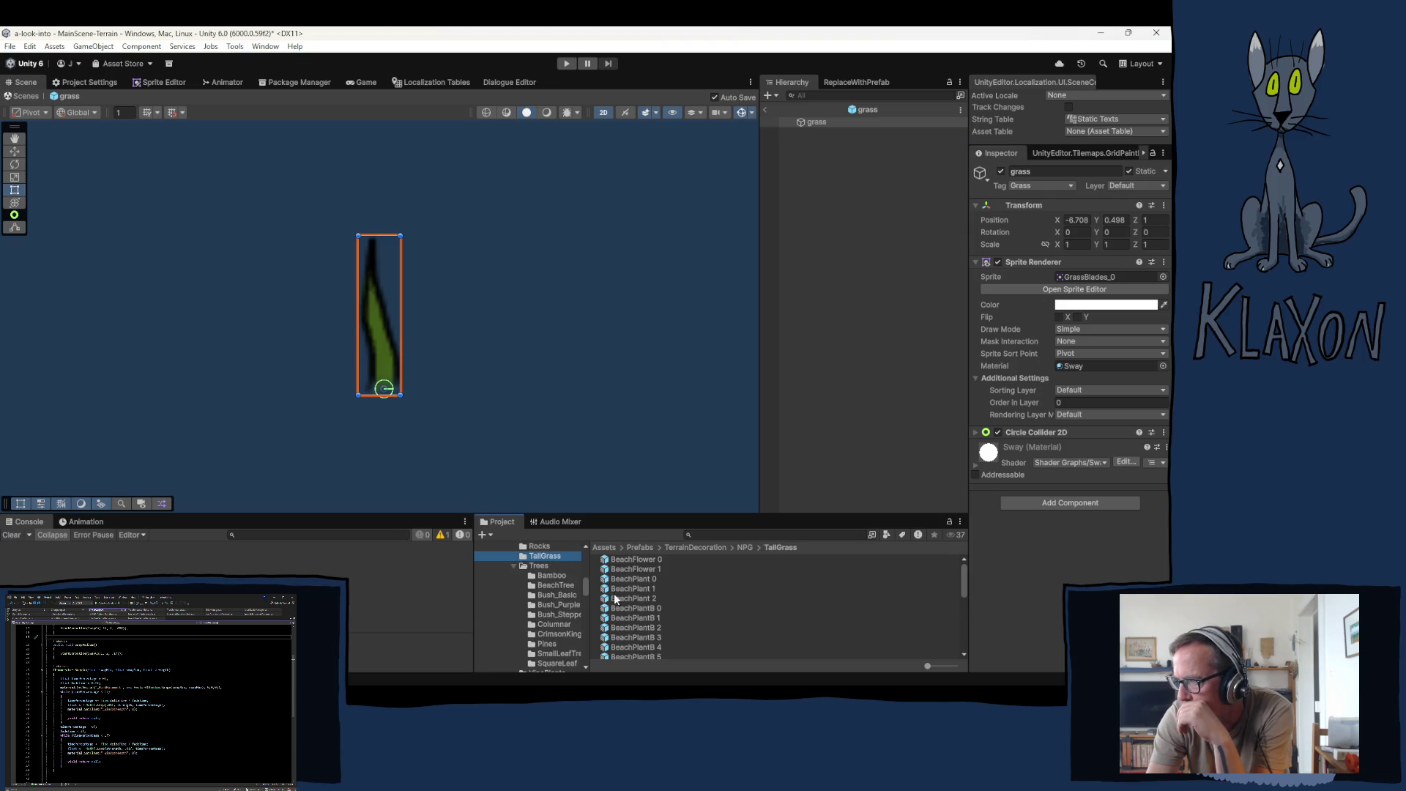
pyautogui.scroll(-5, 610, 613)
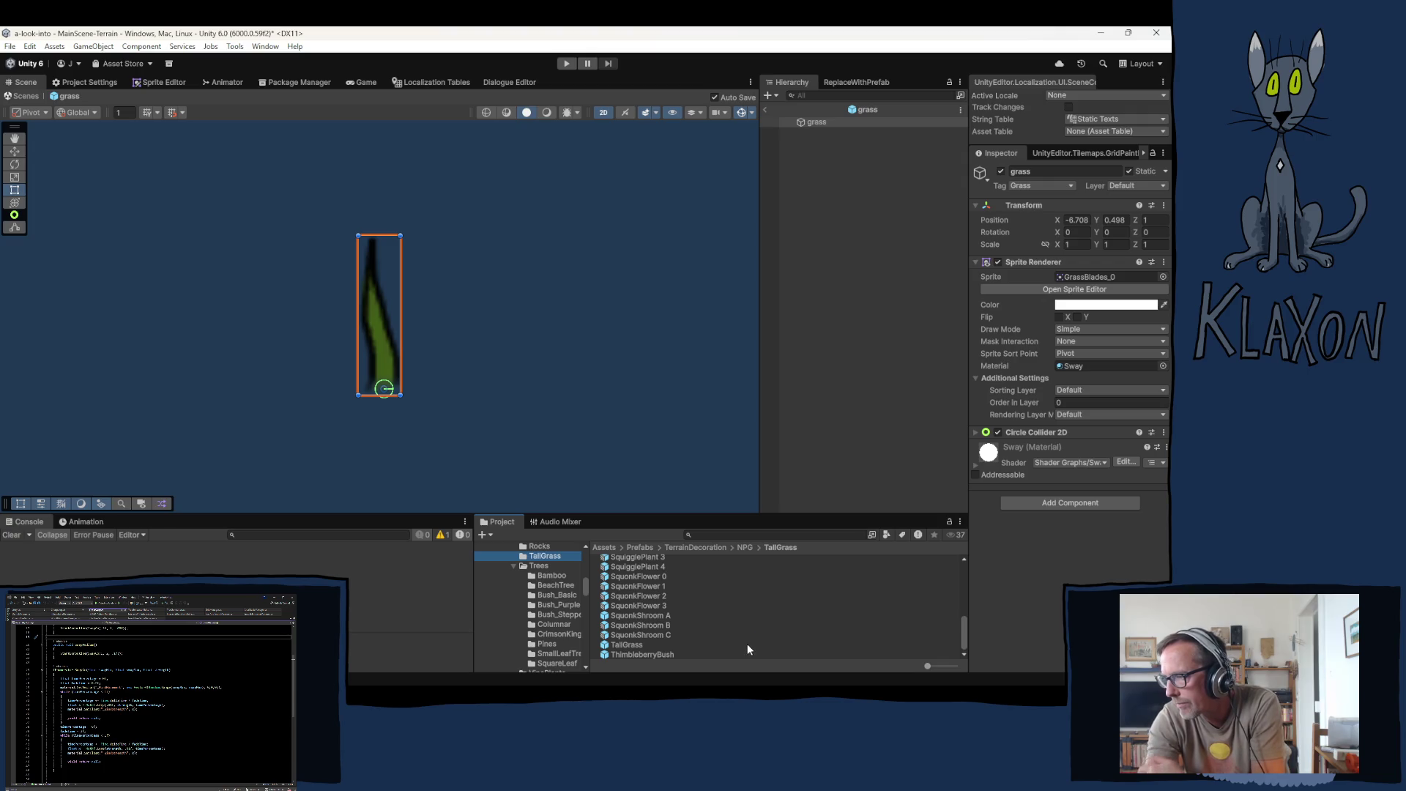
pyautogui.scroll(3, 626, 613)
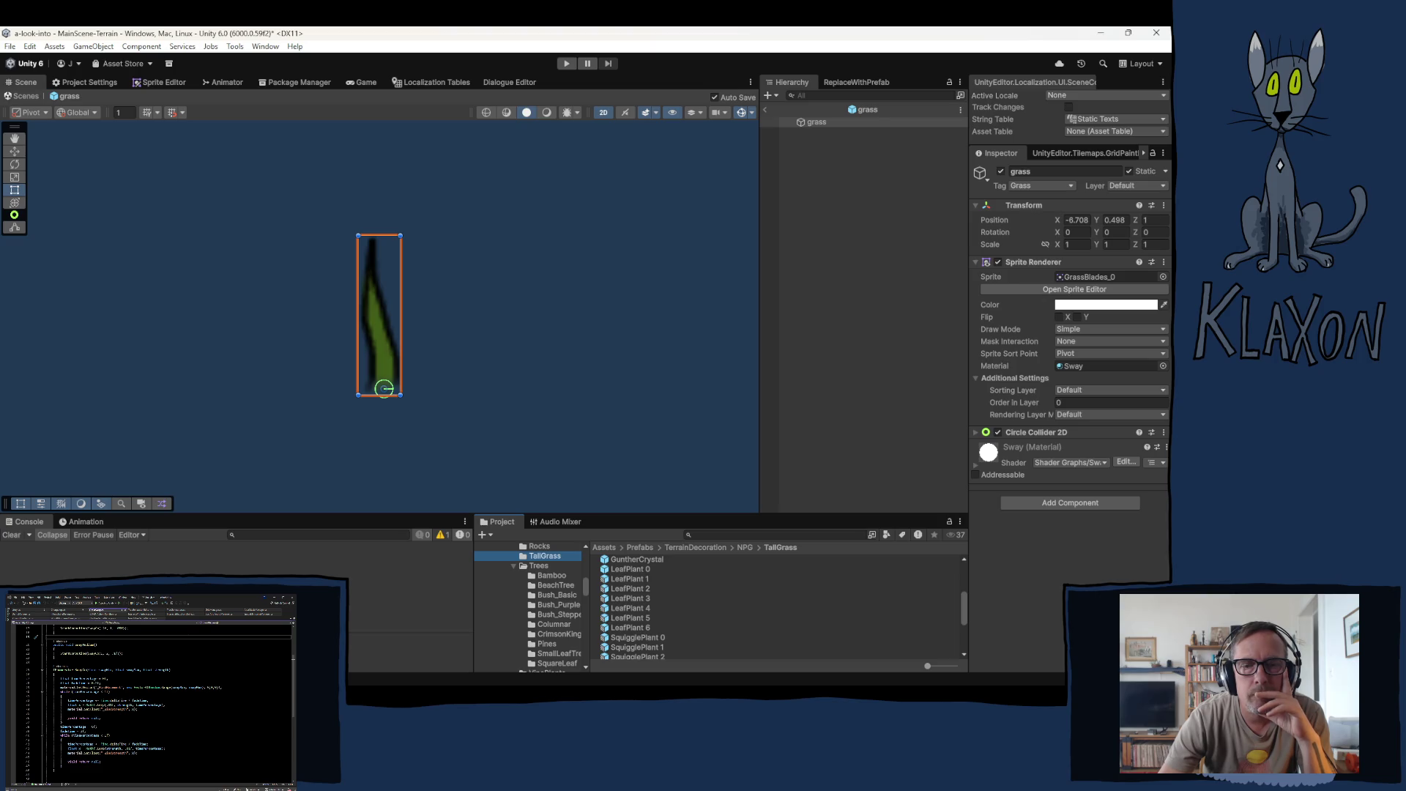
# Step: Review the grass prefab's components, then exit back to the MainScene-Terrain scene
pyautogui.scroll(-4, 158, 703)
pyautogui.scroll(5, 159, 703)
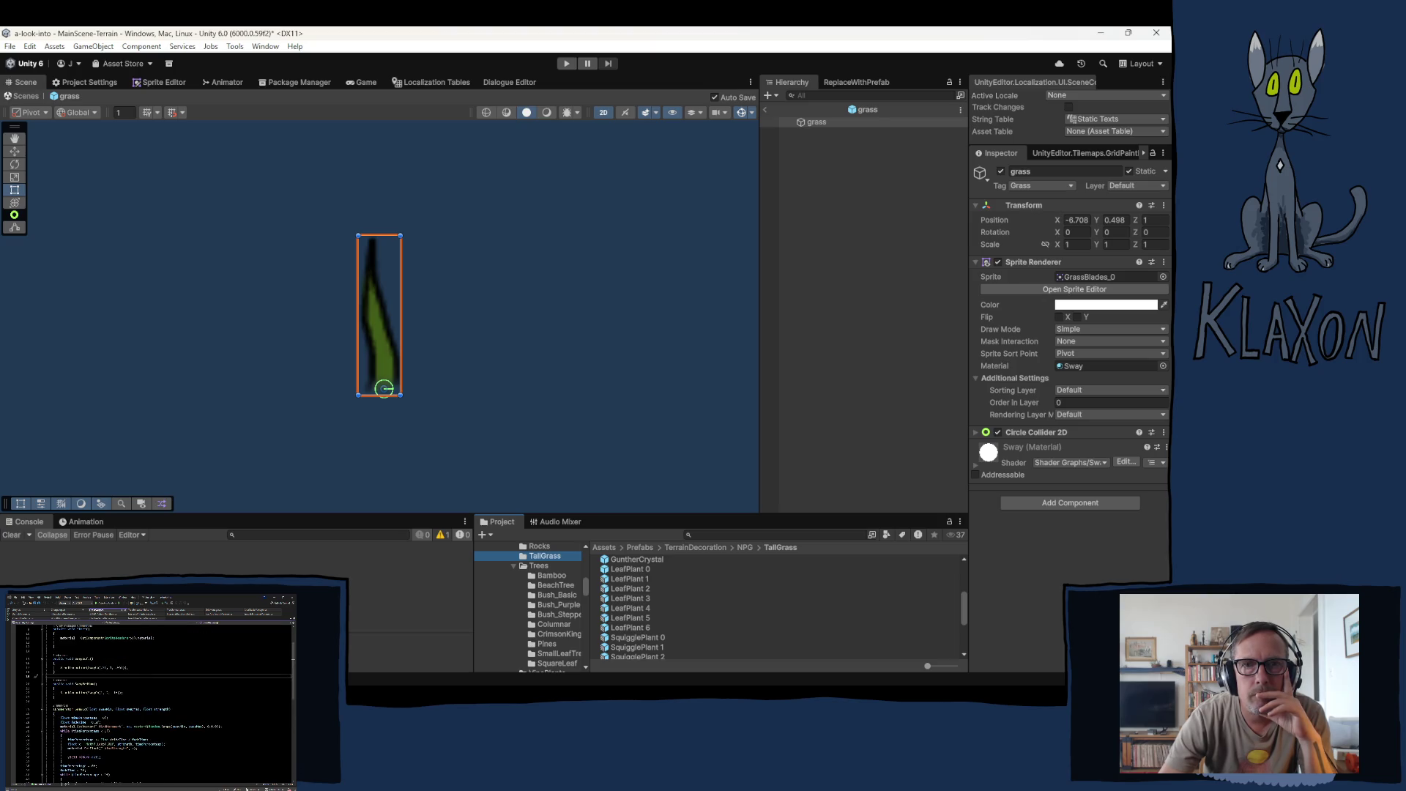
pyautogui.scroll(3, 159, 703)
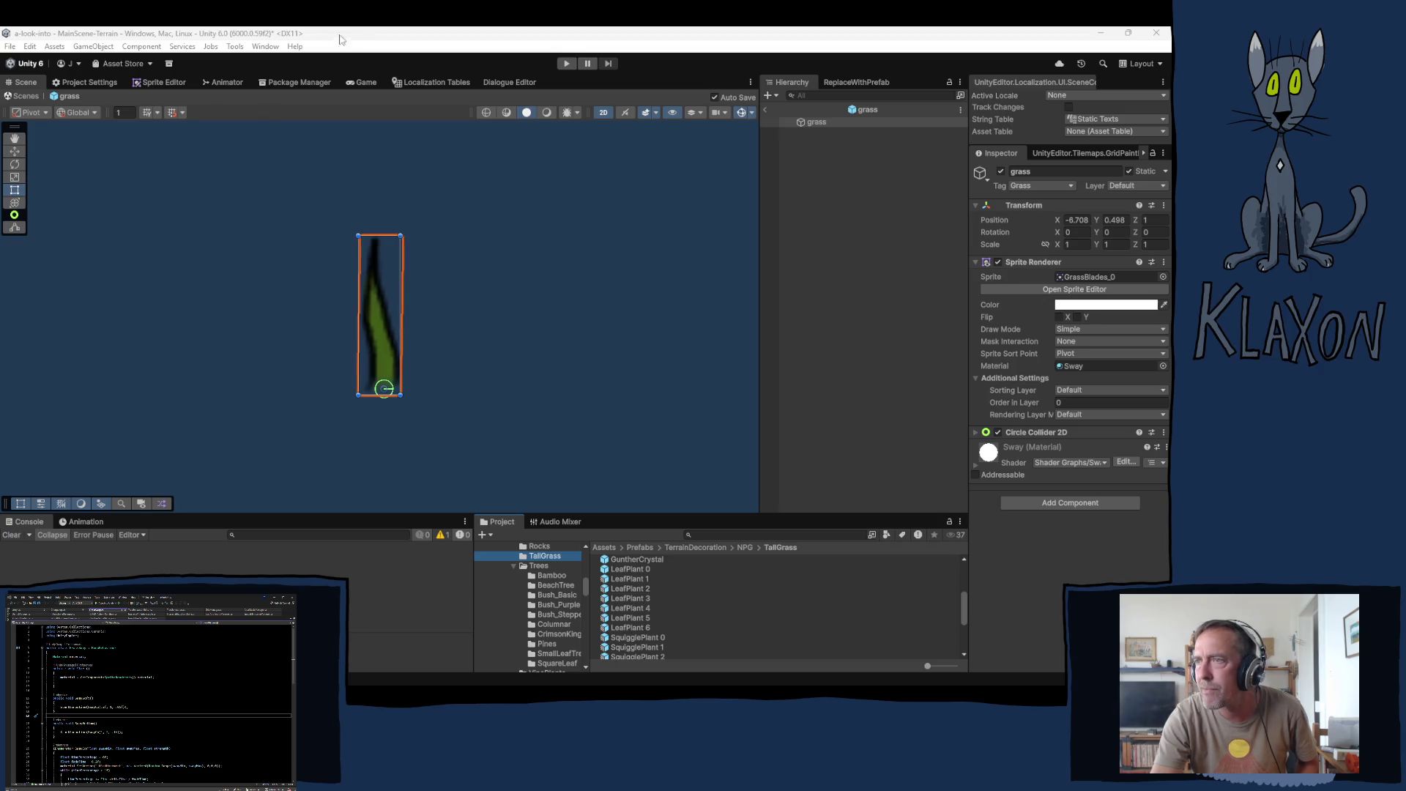
pyautogui.click(766, 110)
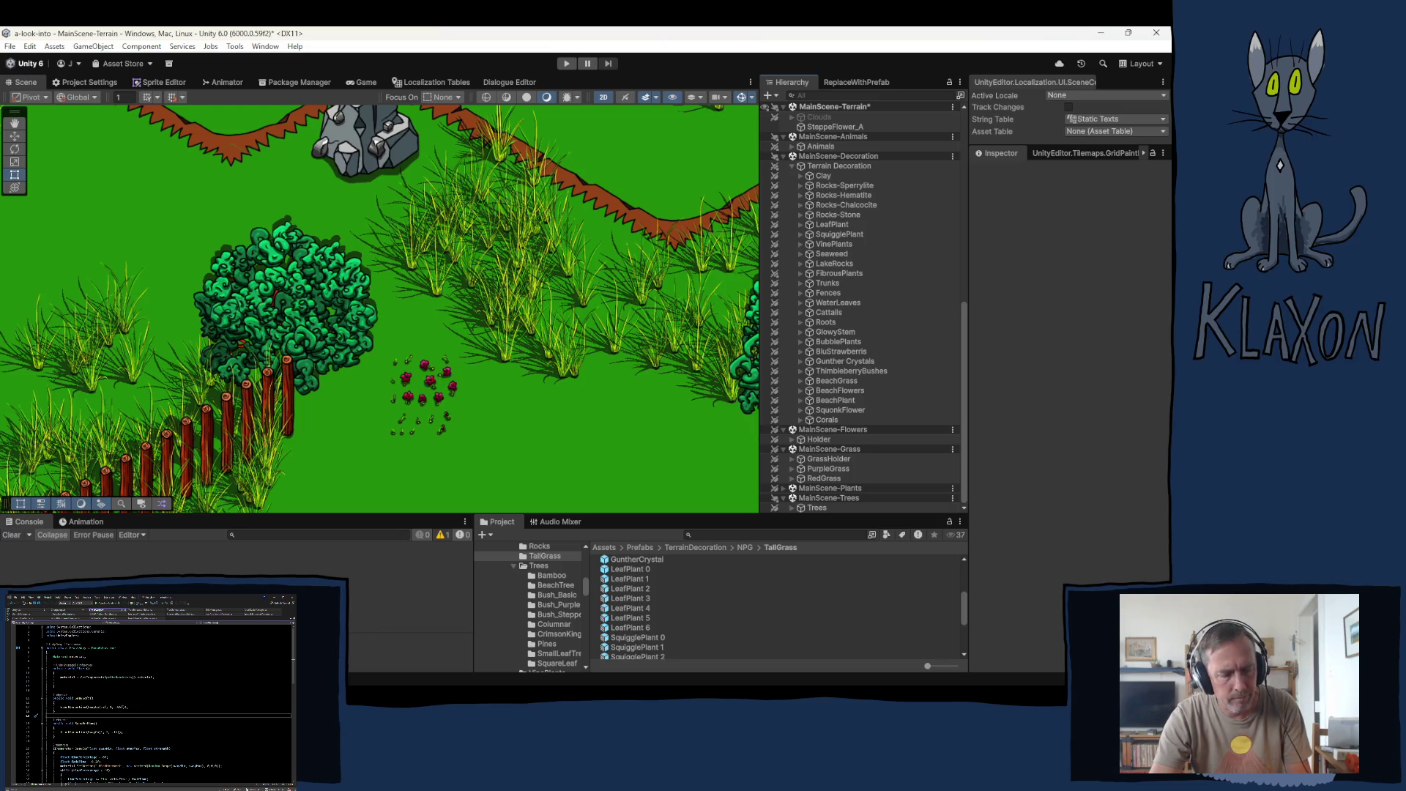
# Step: Save the steppe flower sprite sheet in Krita with Ctrl+S and close Krita
pyautogui.hotkey('alt', 'Tab')
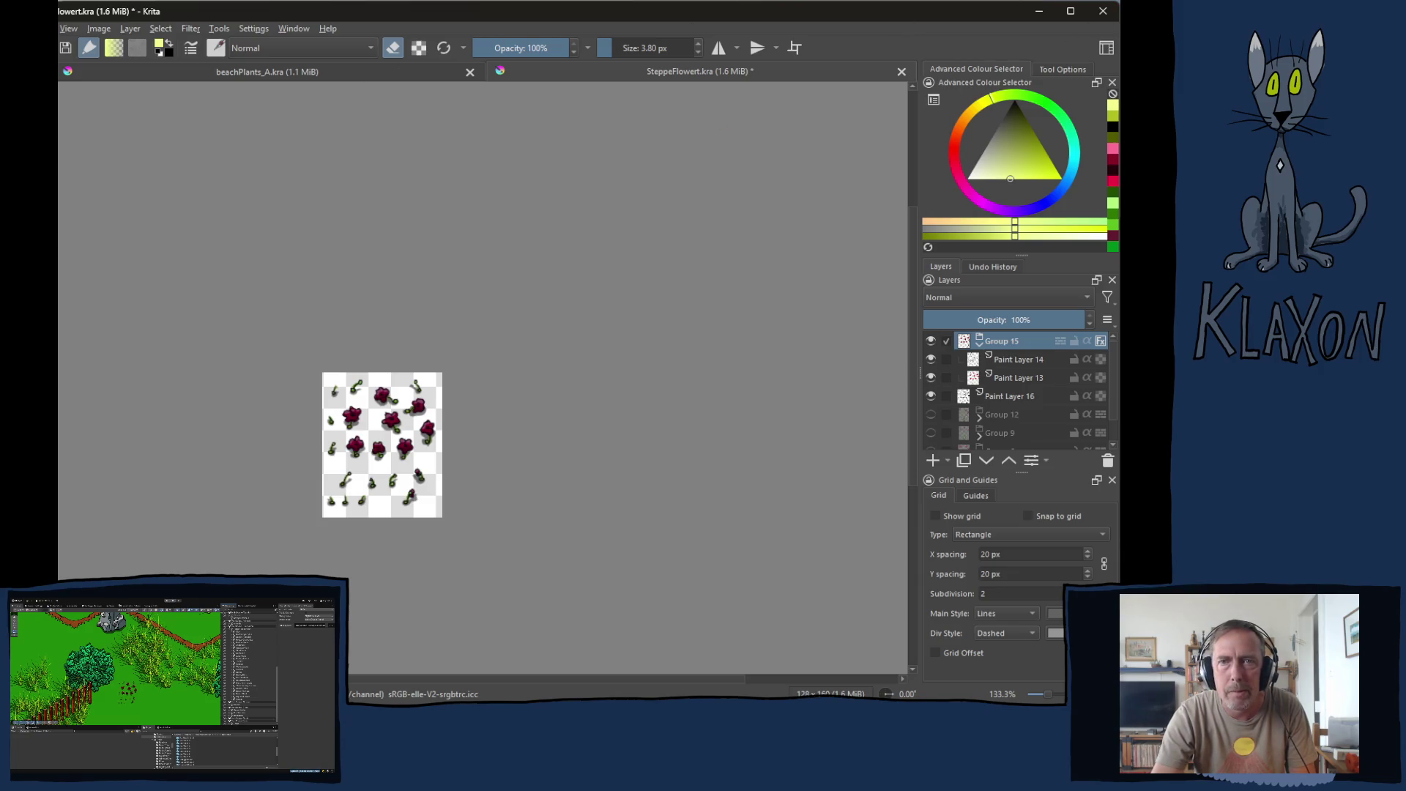
pyautogui.hotkey('ctrl', 's')
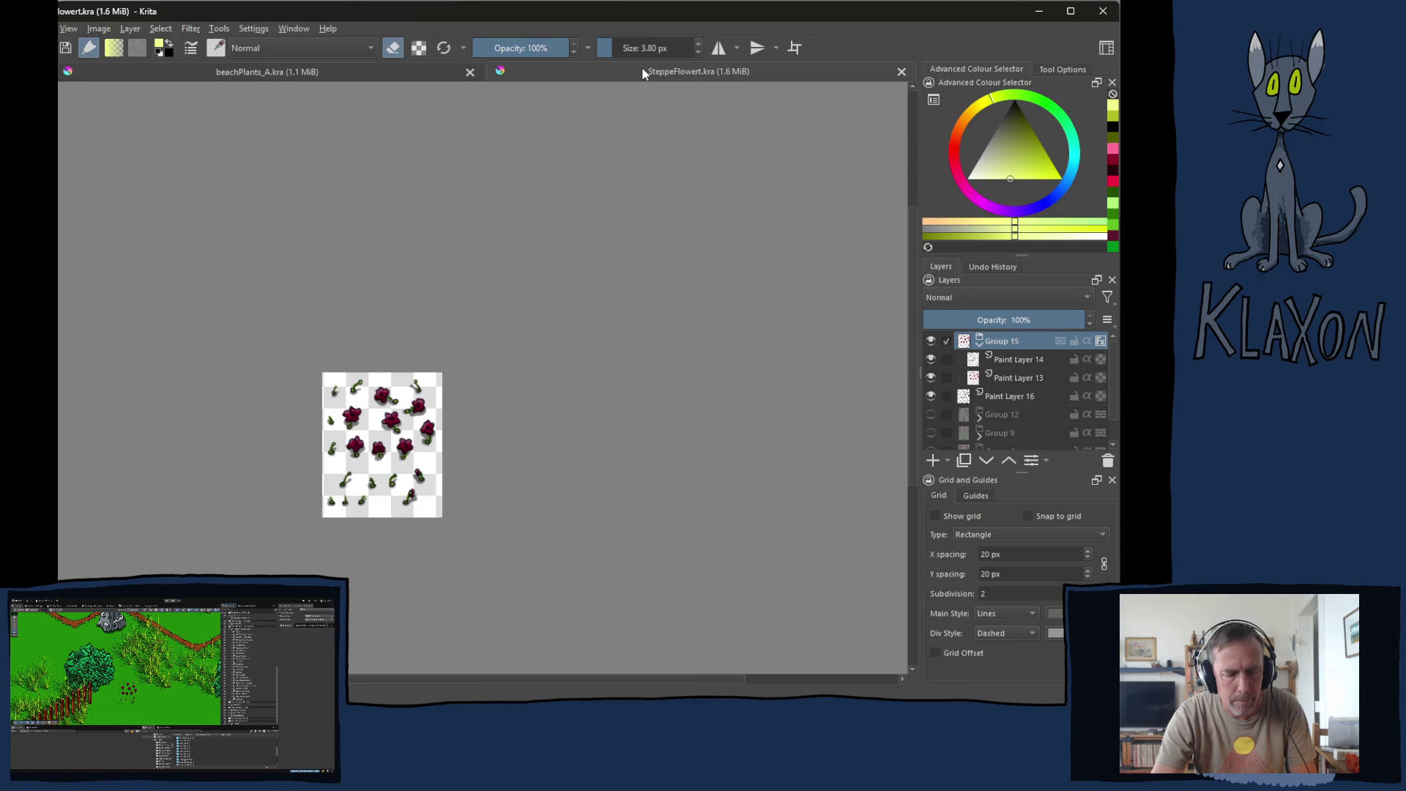
pyautogui.click(1103, 12)
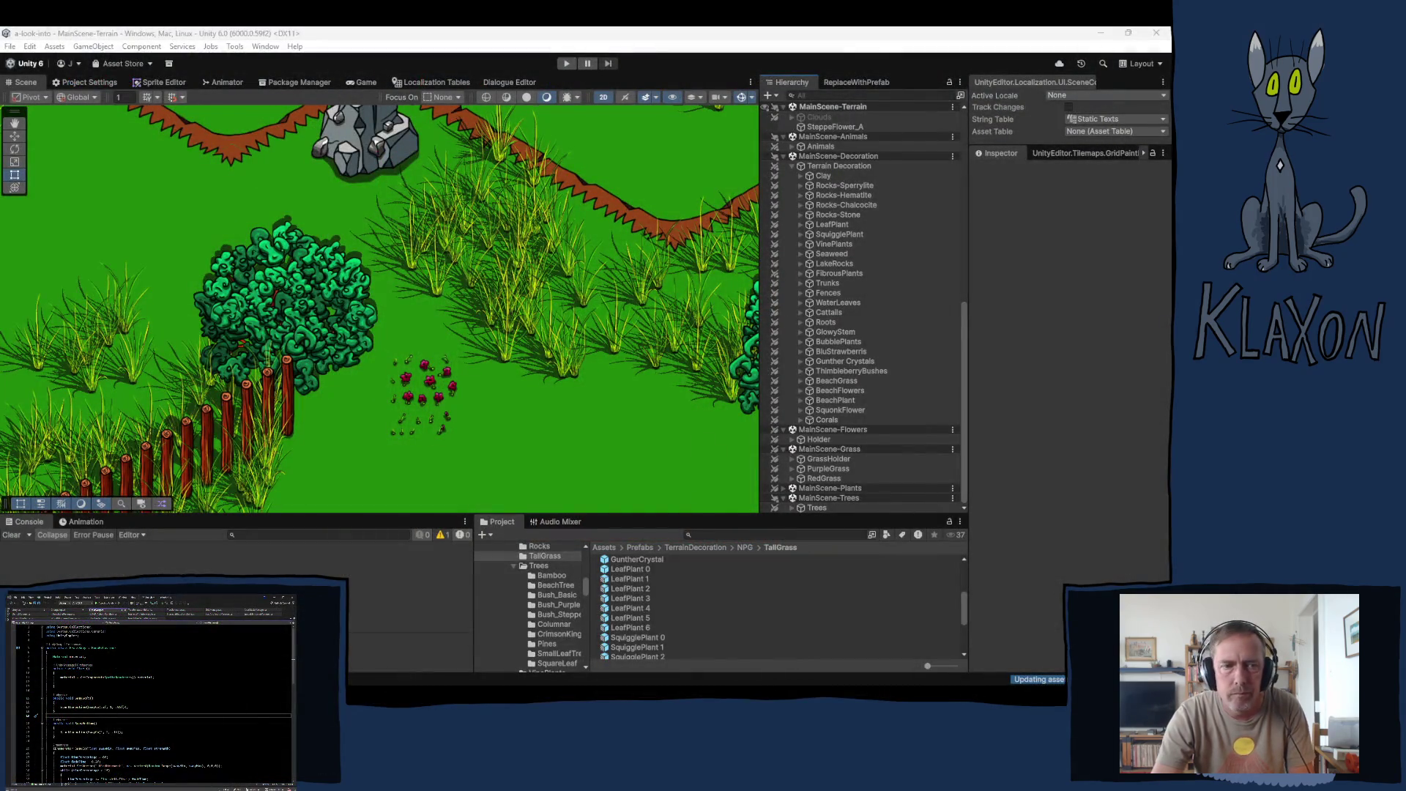